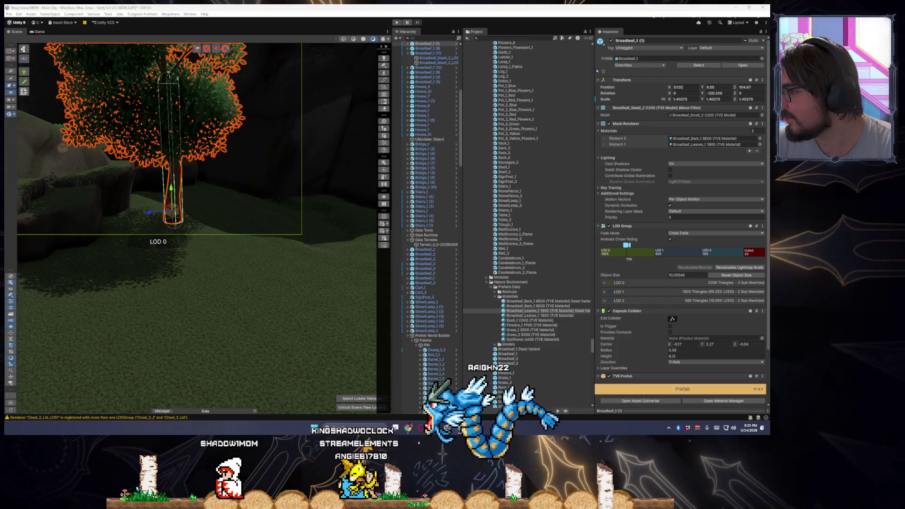
Drop an SM_Tomb_04 tombstone onto the grass just in front of the tree.
key("ctrl+shift+1")
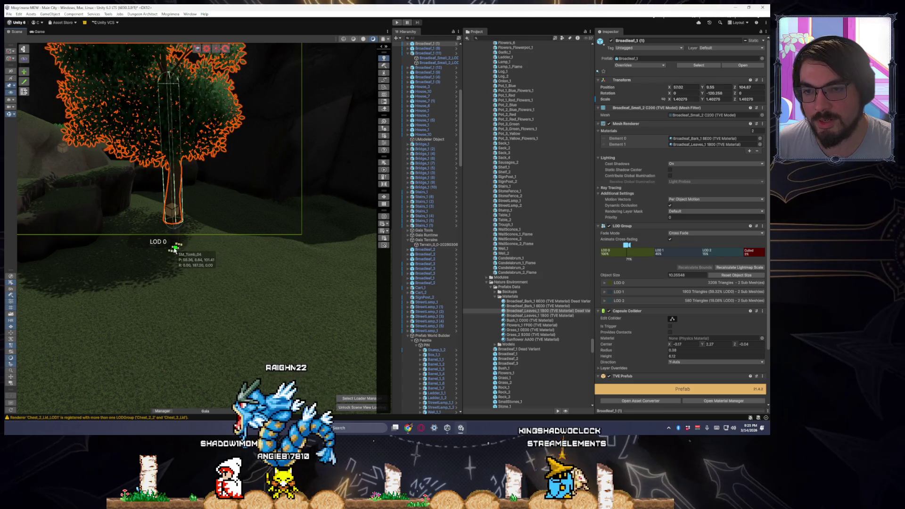
scroll(154, 247, "up", 5)
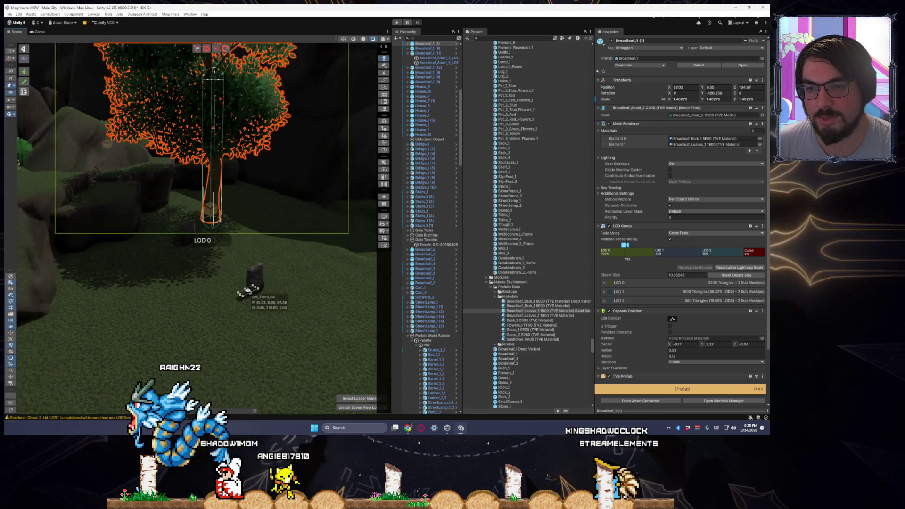
left_click(134, 262)
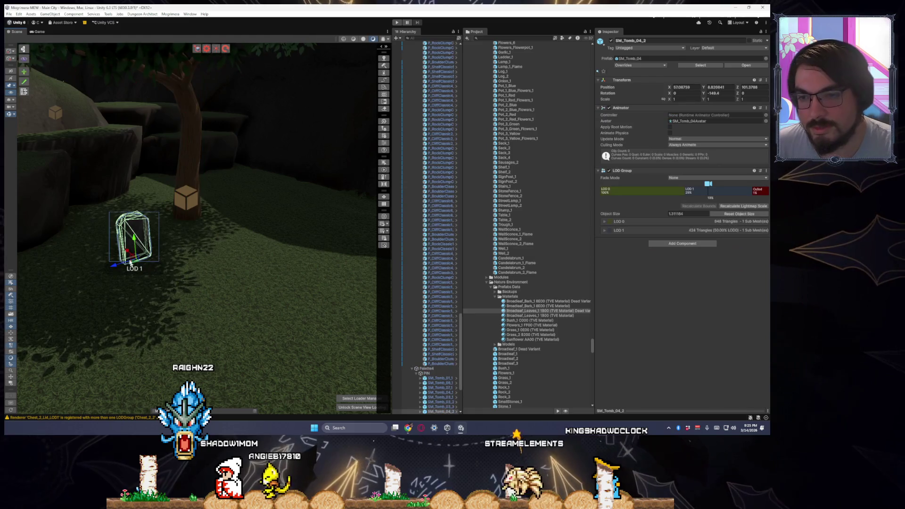
Sink the tomb slightly into the ground and shift it to a better spot on the grass.
left_click_drag(132, 261, 135, 265)
key("s")
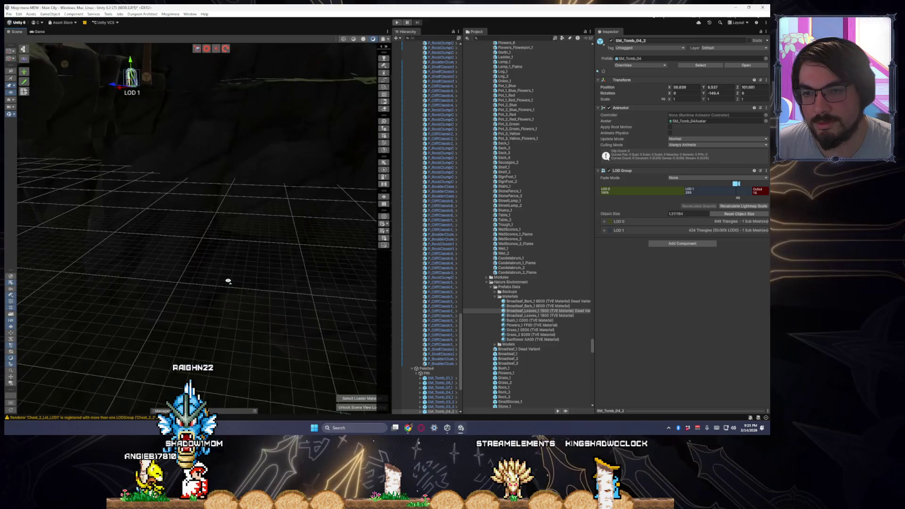
key("f")
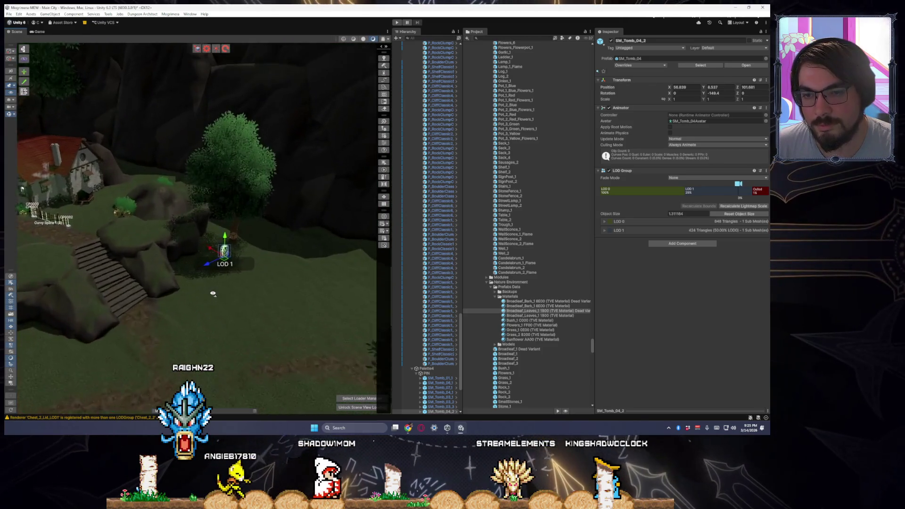
left_click_drag(211, 262, 211, 253)
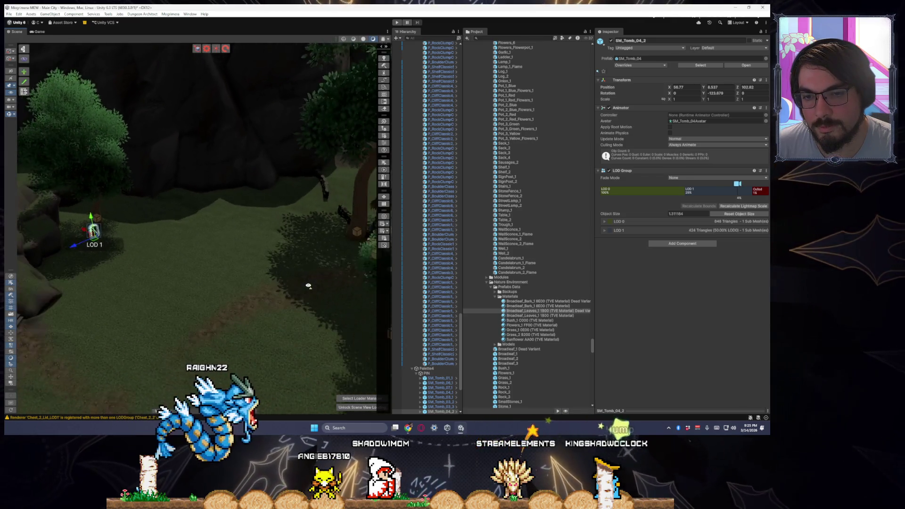
key("s")
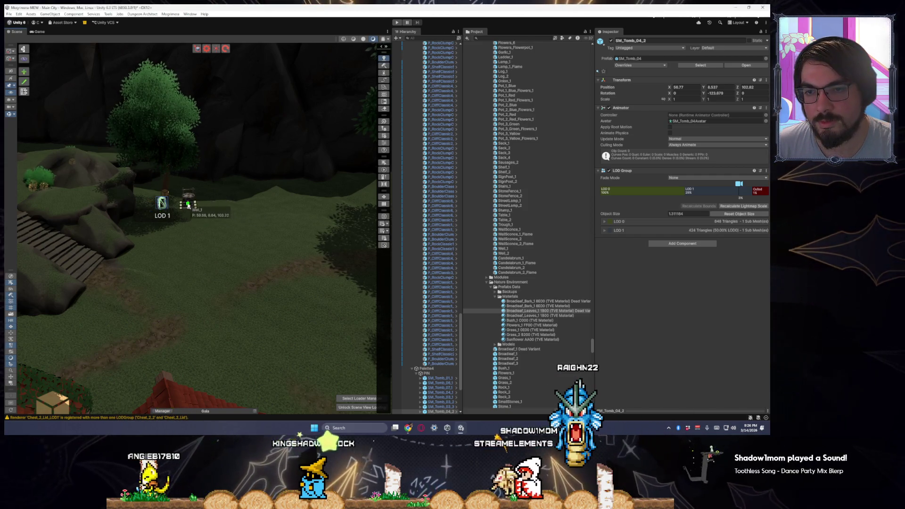
Fly over the village to the red-roofed house and select the large tree Broadleaf_1 (5) beside it.
mouse_move(179, 326)
left_mouse_down()
mouse_move(448, 316)
mouse_move(341, 218)
left_mouse_up()
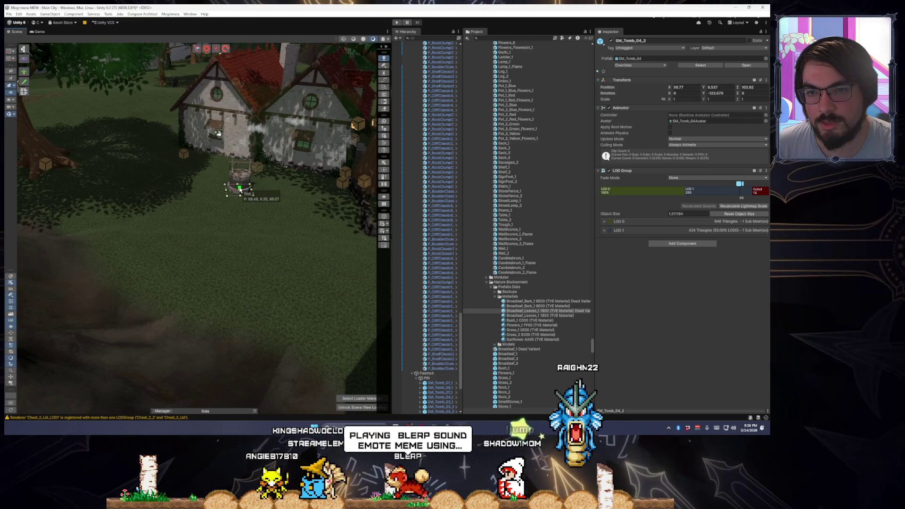
mouse_move(314, 269)
left_mouse_down()
mouse_move(283, 257)
mouse_move(174, 258)
mouse_move(85, 147)
mouse_move(166, 263)
mouse_move(208, 262)
mouse_move(330, 311)
mouse_move(401, 313)
mouse_move(217, 272)
left_mouse_up()
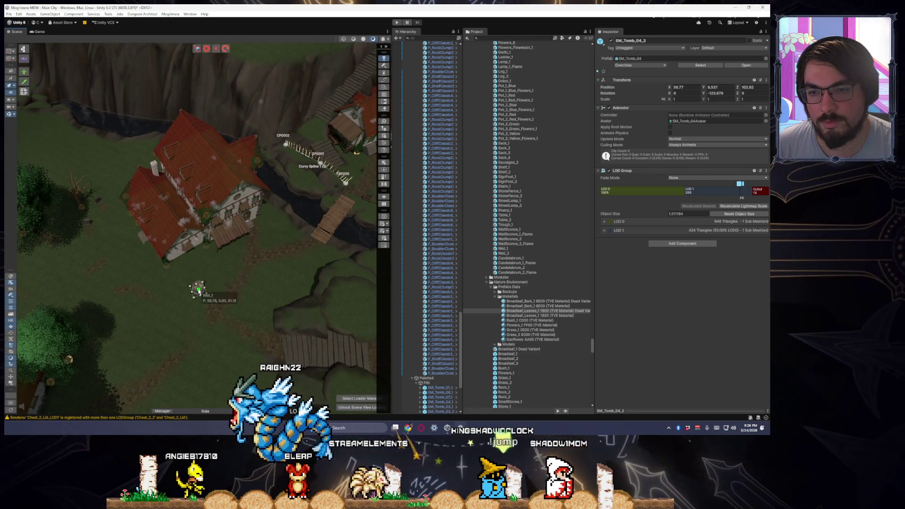
mouse_move(238, 275)
left_mouse_down()
mouse_move(202, 253)
mouse_move(196, 283)
mouse_move(171, 278)
mouse_move(171, 262)
mouse_move(186, 250)
left_mouse_up()
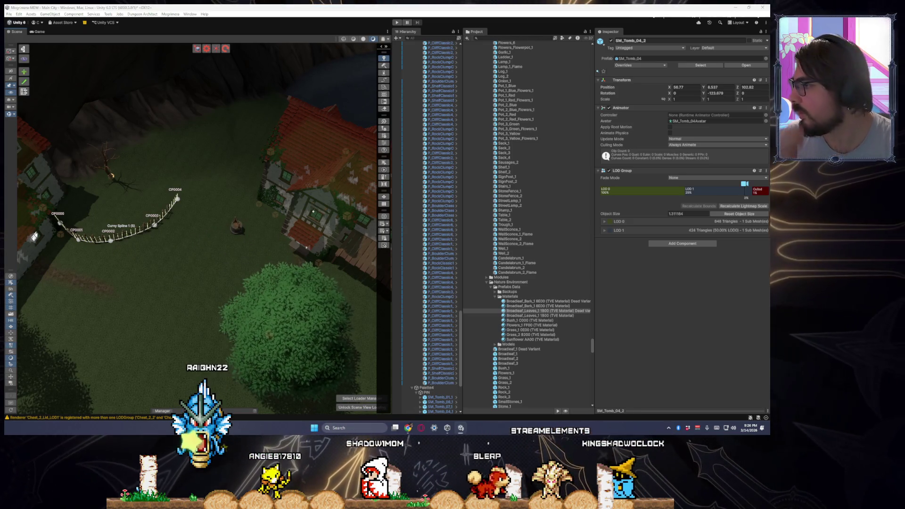
mouse_move(110, 325)
left_mouse_down()
mouse_move(250, 280)
mouse_move(257, 291)
mouse_move(299, 284)
left_mouse_up()
scroll(299, 284, "up", 10)
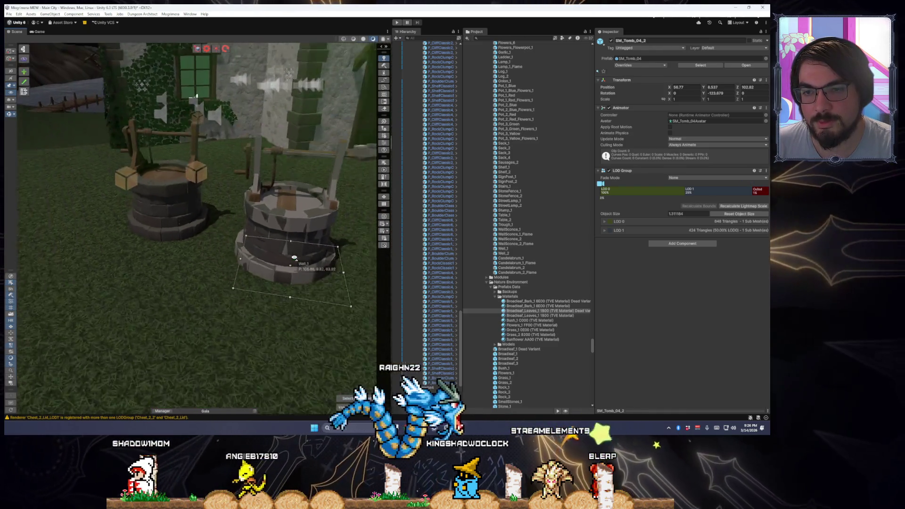
scroll(294, 258, "down", 10)
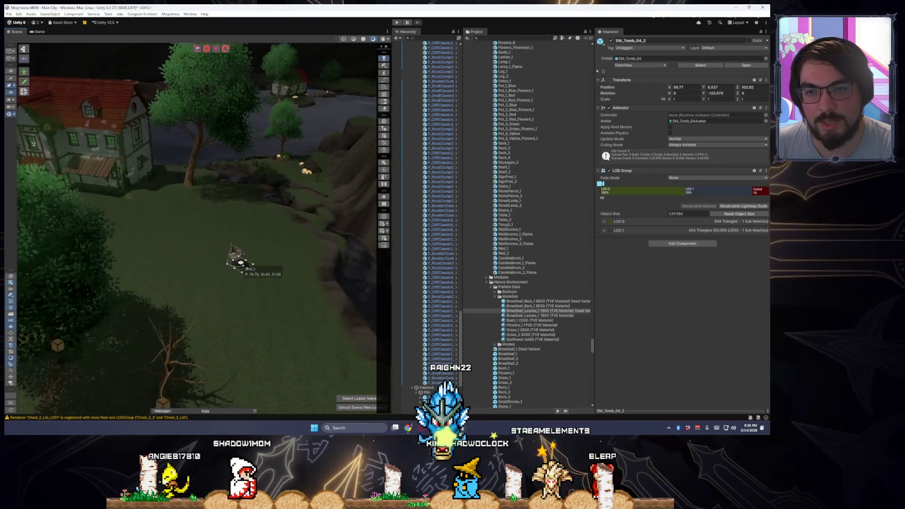
mouse_move(242, 272)
left_mouse_down()
mouse_move(208, 246)
mouse_move(198, 261)
left_mouse_up()
left_click(206, 259)
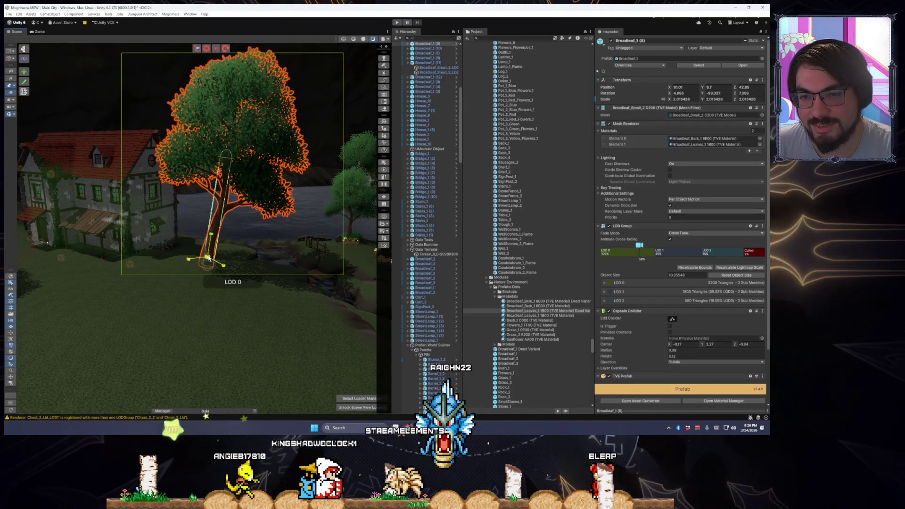
Bring the view down to the Log_2 log pile beside the house and select it.
left_click_drag(251, 269, 244, 266)
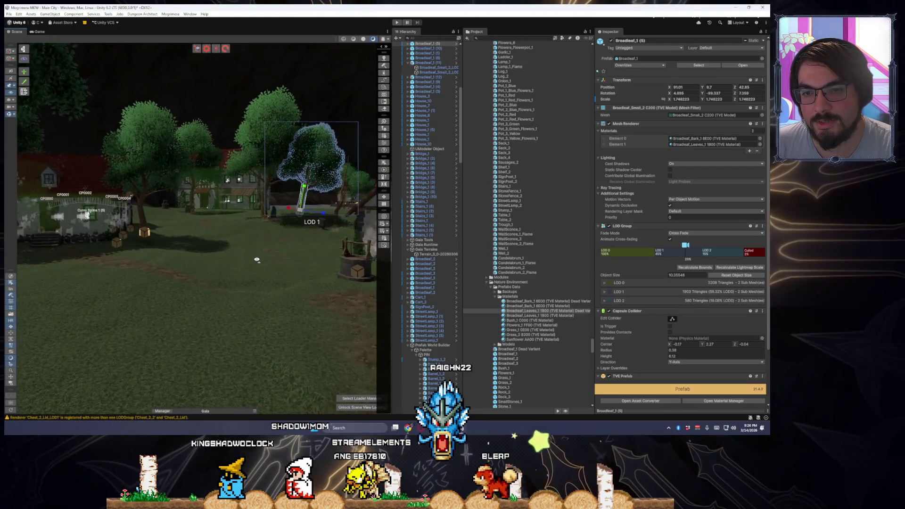
mouse_move(259, 260)
left_mouse_down()
mouse_move(147, 256)
mouse_move(244, 268)
left_mouse_up()
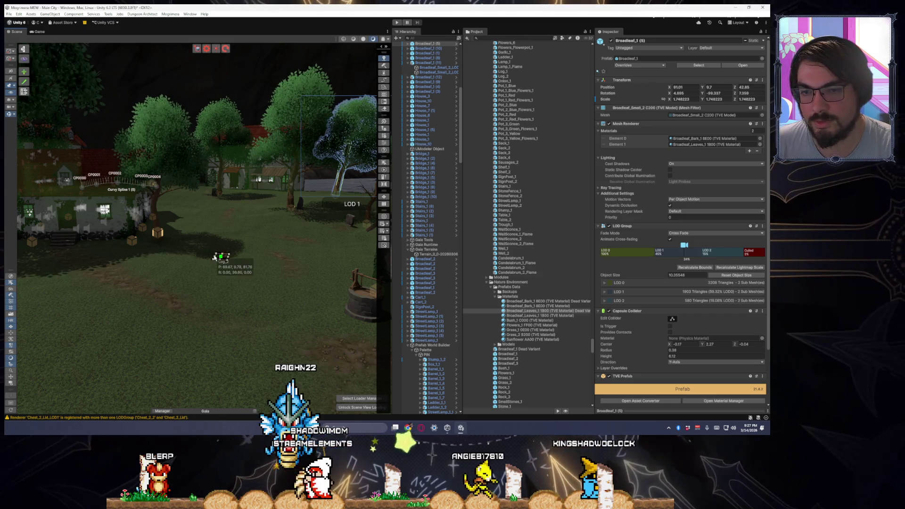
left_click_drag(209, 257, 166, 261)
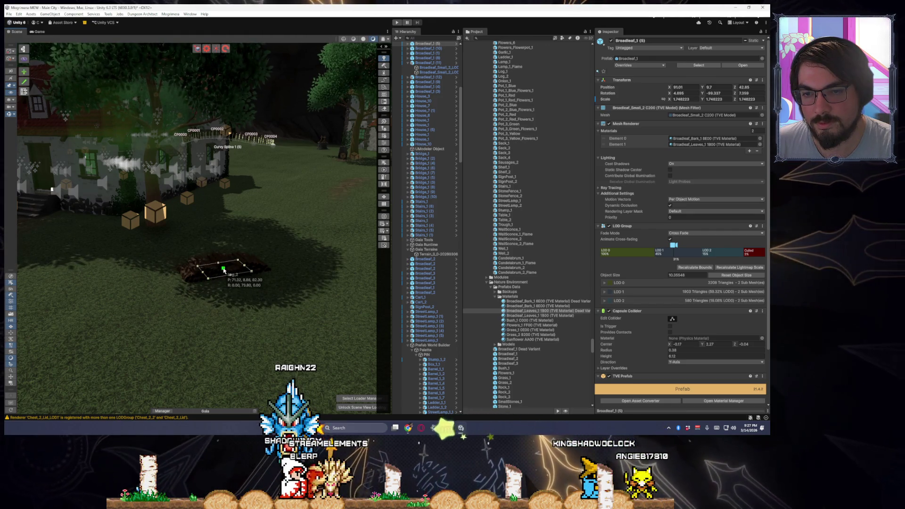
left_click(228, 275)
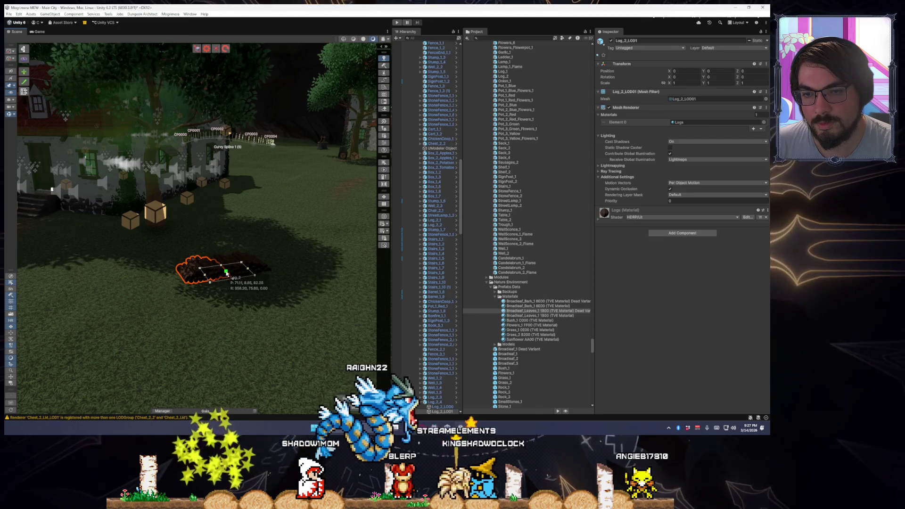
Duplicate the Log_2 pile and slide the copy, Log_2_4, into line beside the first pile.
right_click(227, 273)
key("Escape")
mouse_move(215, 247)
left_mouse_down()
mouse_move(213, 220)
mouse_move(222, 245)
left_mouse_up()
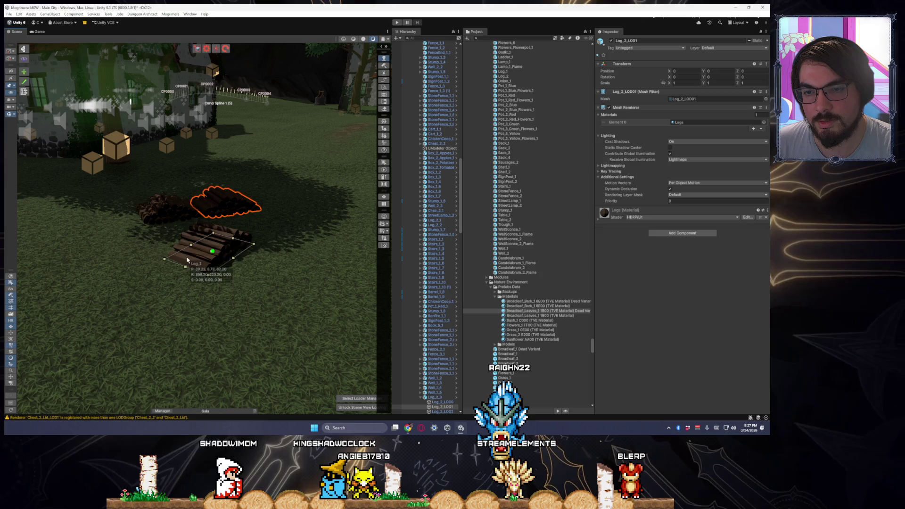
mouse_move(216, 231)
left_mouse_down()
mouse_move(215, 248)
mouse_move(203, 211)
mouse_move(293, 258)
mouse_move(238, 203)
left_mouse_up()
left_click(146, 176)
scroll(158, 193, "down", 3)
left_click(136, 321)
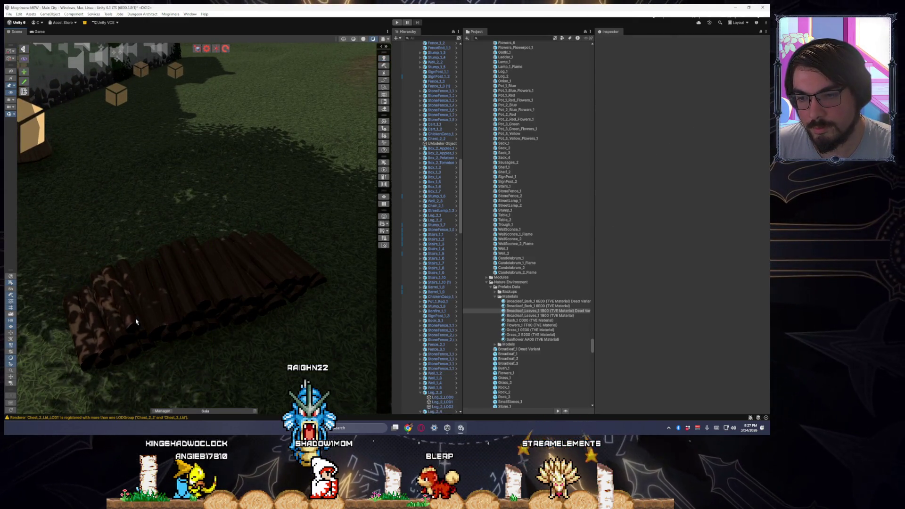
Select all three Log_2 pieces and move them up beside the crates and tree.
left_click(136, 322)
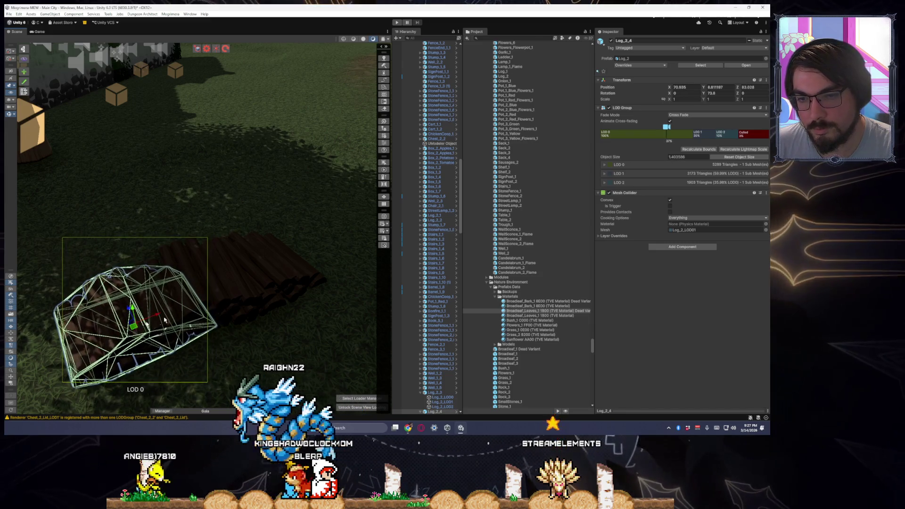
left_click(252, 294)
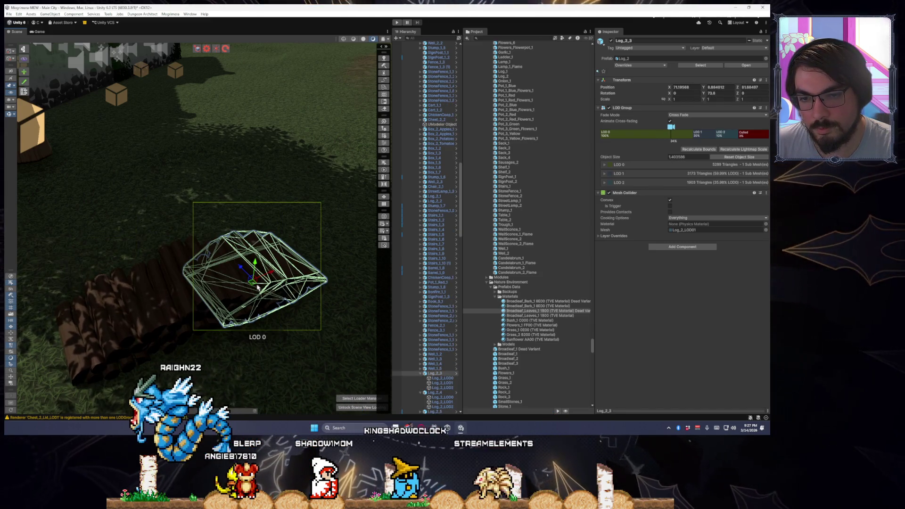
scroll(258, 287, "down", 5)
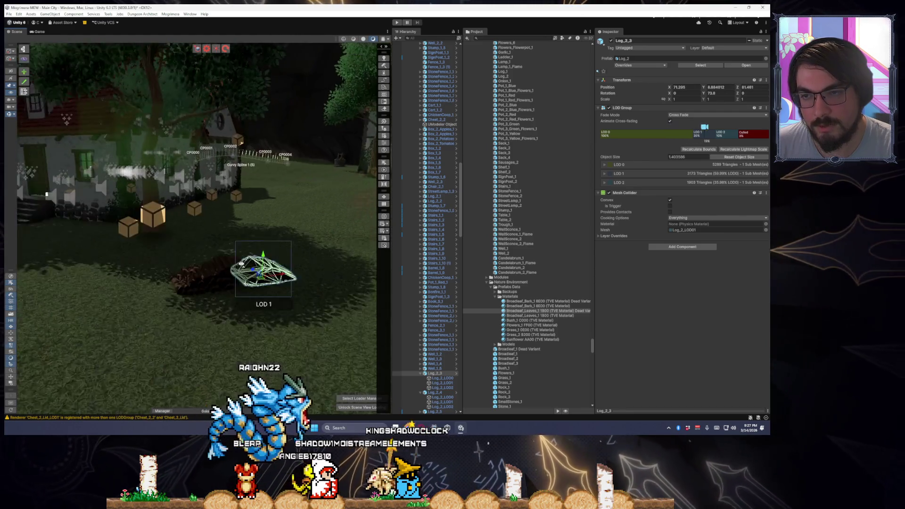
left_click(279, 300)
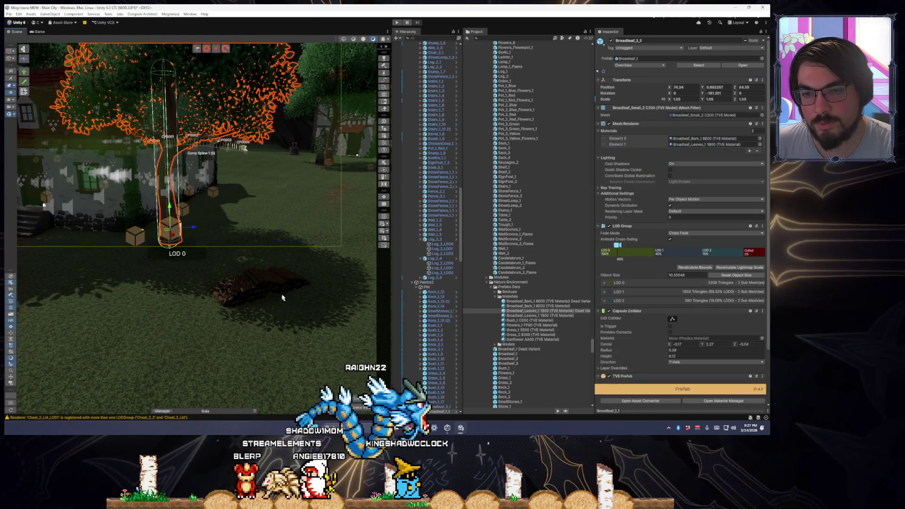
left_click(279, 301)
left_click(259, 318, "shift")
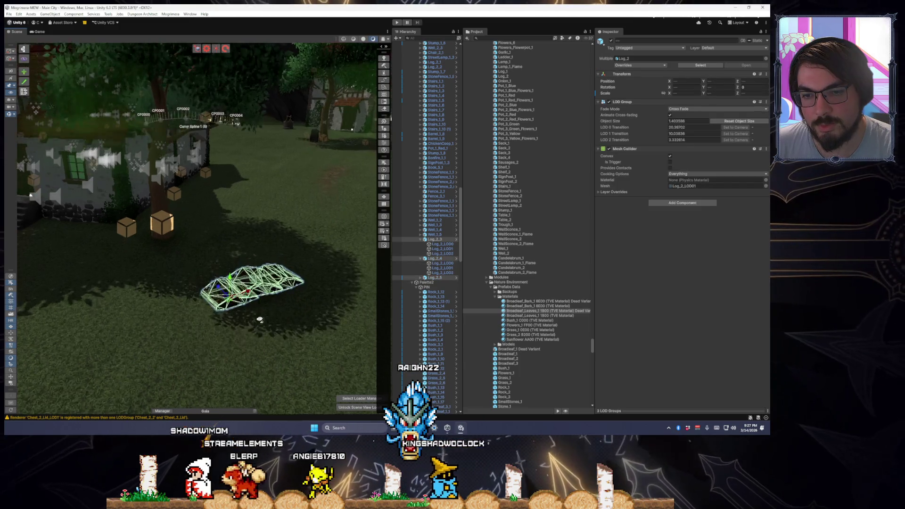
scroll(260, 319, "up", 3)
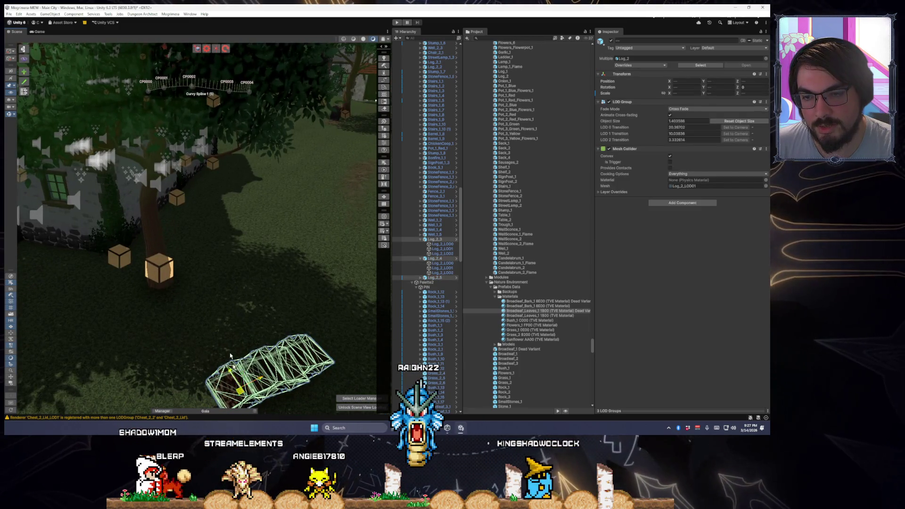
left_click_drag(230, 356, 188, 266)
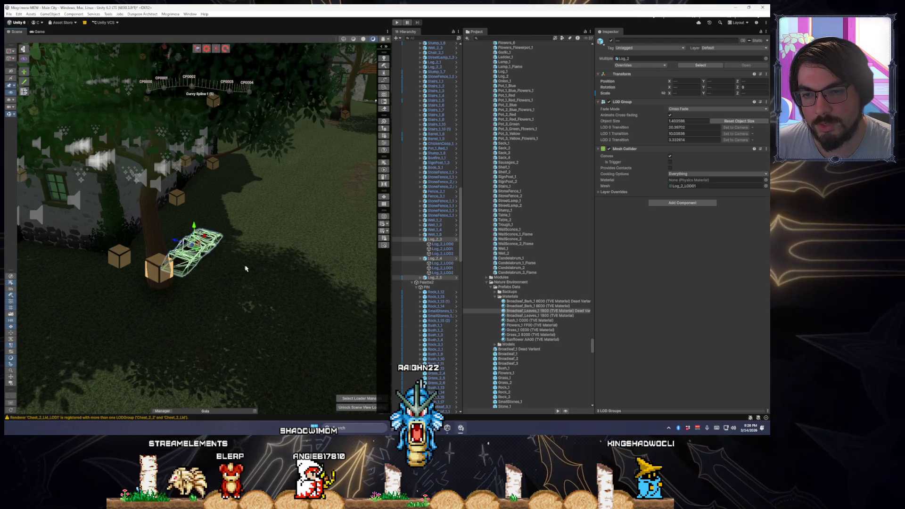
Straighten the logs' rotation, then select the large tree next to them.
scroll(244, 269, "up", 2)
mouse_move(207, 246)
left_mouse_down()
mouse_move(207, 264)
mouse_move(187, 283)
mouse_move(224, 247)
left_mouse_up()
key("w")
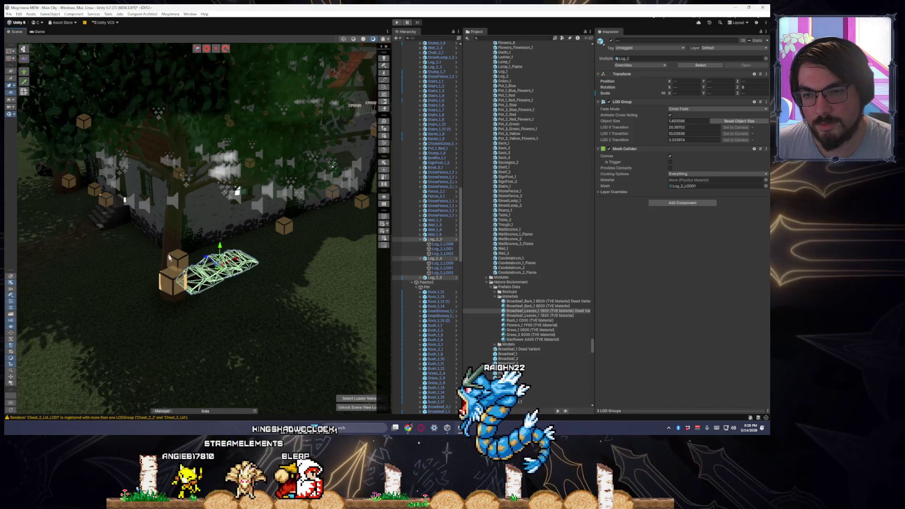
left_click(188, 289)
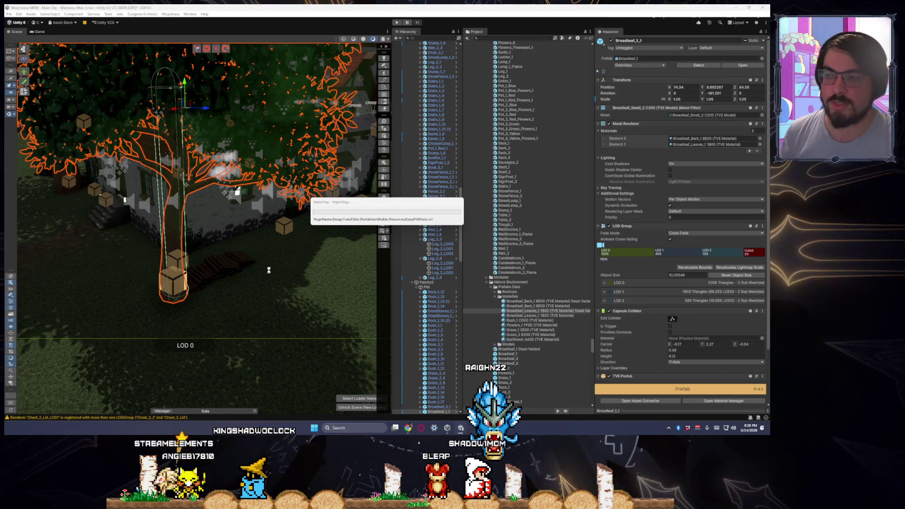
Duplicate the broadleaf tree and move the copy off to the right among the crates.
mouse_move(269, 273)
left_mouse_down()
mouse_move(258, 267)
mouse_move(254, 290)
left_mouse_up()
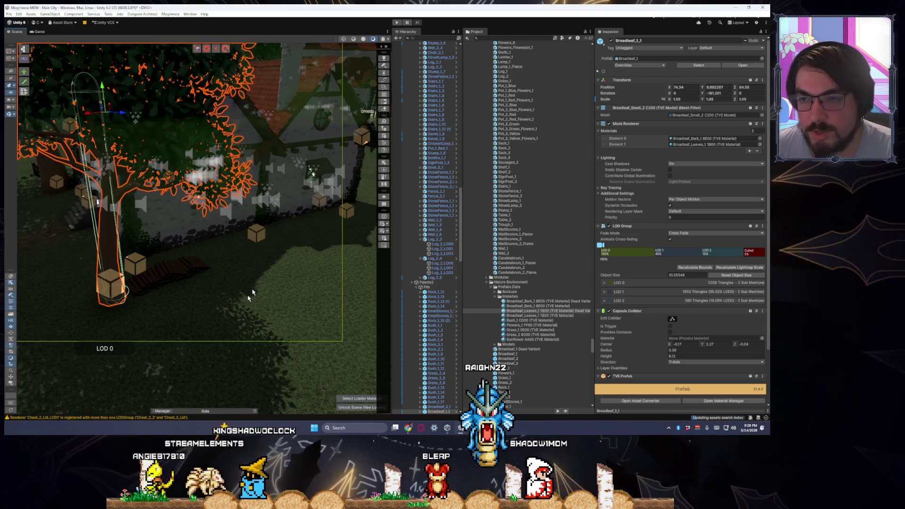
scroll(241, 305, "up", 3)
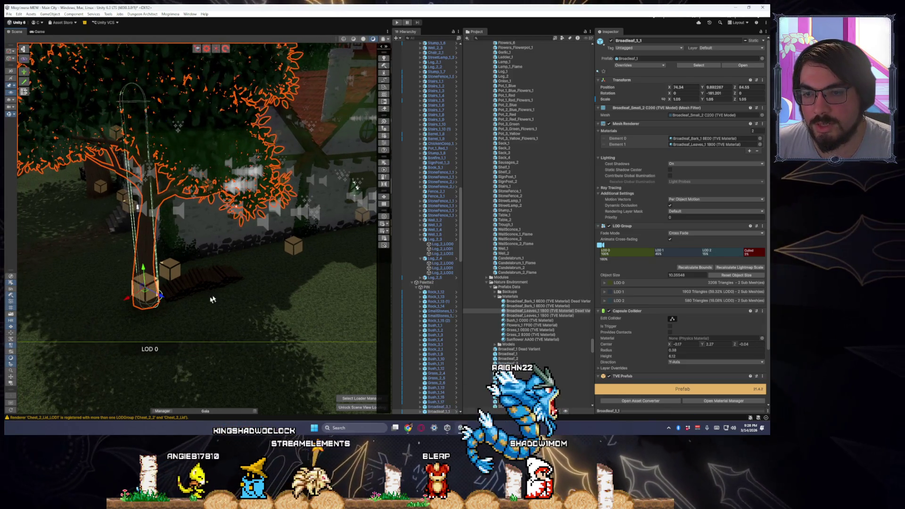
key("ctrl+d")
mouse_move(146, 279)
left_mouse_down()
mouse_move(297, 253)
mouse_move(274, 252)
left_mouse_up()
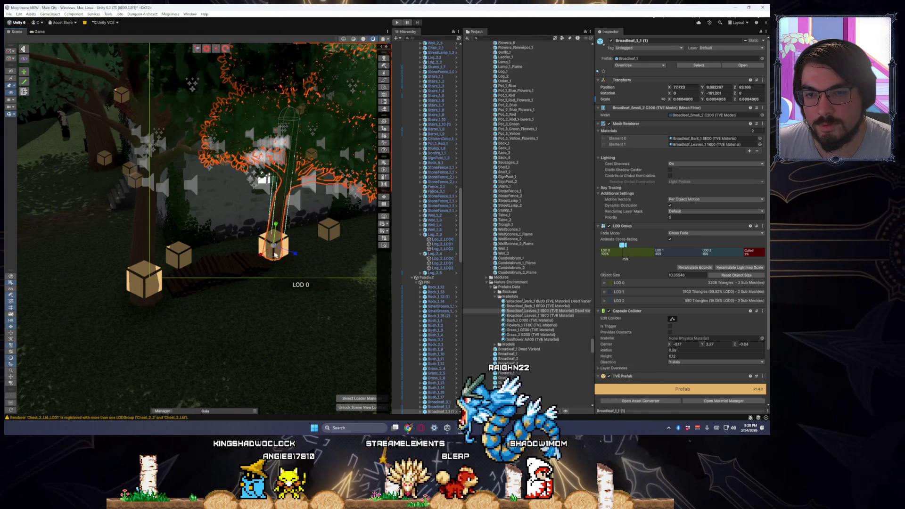
left_click(284, 303)
scroll(284, 302, "up", 5)
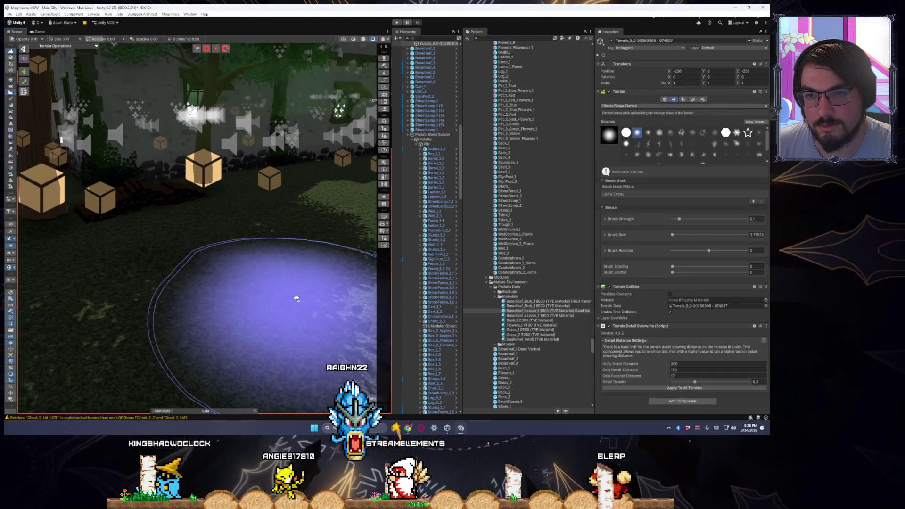
Lower the Broadleaf_1.1 (1) copy to Y 9.306 and rotate it to Y -40.7.
left_click(217, 202)
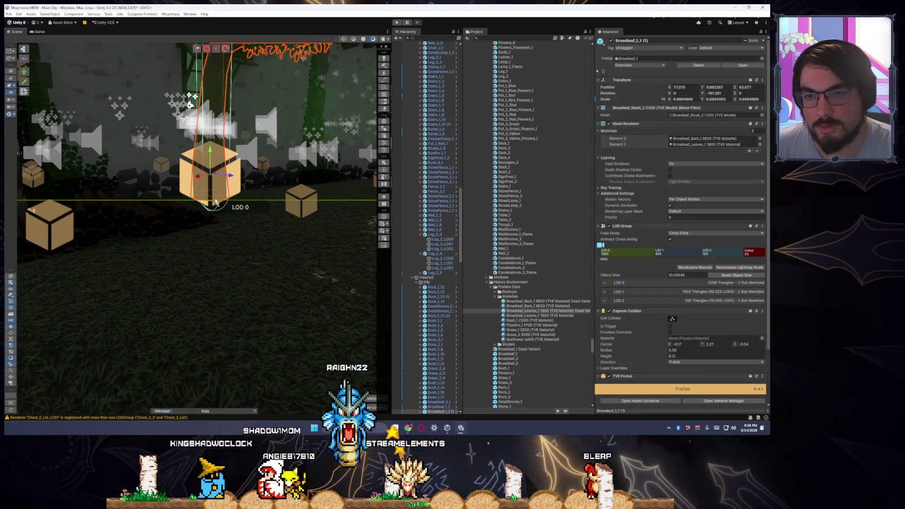
left_click_drag(223, 222, 108, 223)
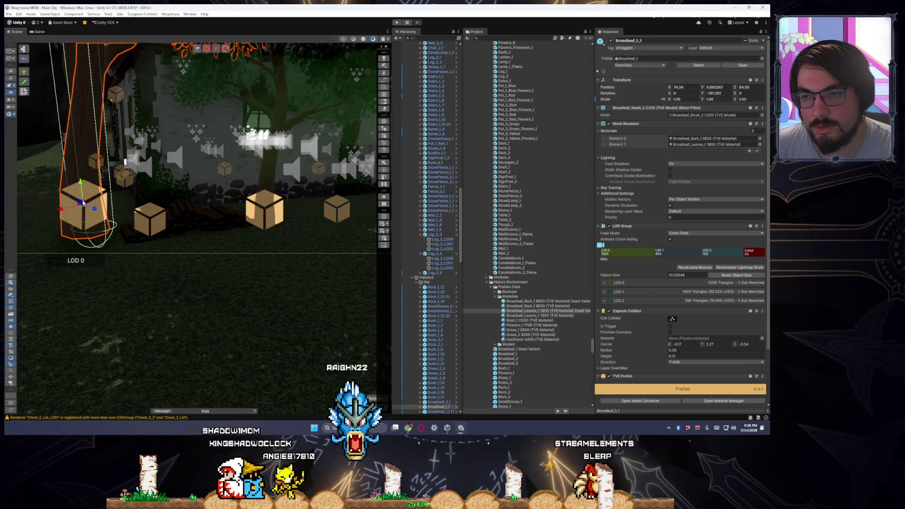
mouse_move(86, 230)
left_mouse_down()
mouse_move(273, 266)
mouse_move(172, 248)
left_mouse_up()
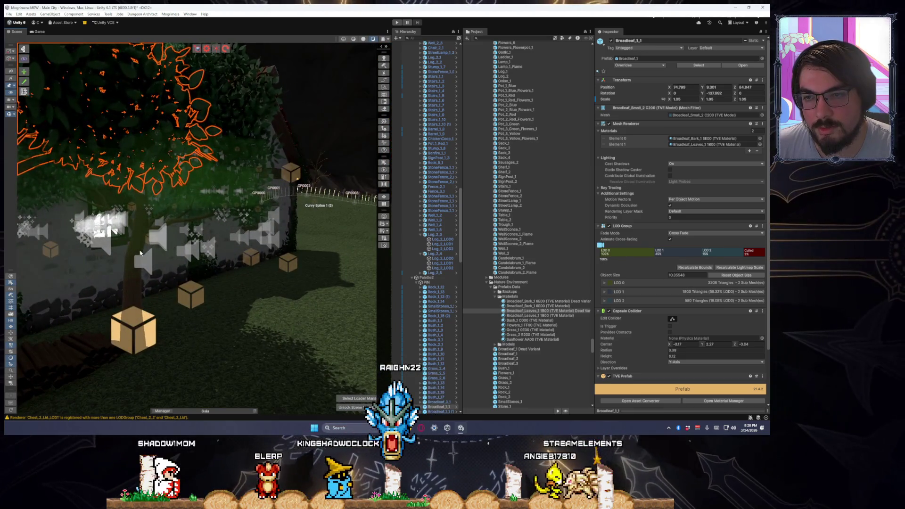
left_click_drag(139, 347, 26, 348)
key("f")
mouse_move(53, 317)
left_mouse_down()
mouse_move(165, 361)
mouse_move(257, 354)
mouse_move(242, 359)
mouse_move(314, 373)
left_mouse_up()
left_click(165, 360)
scroll(258, 354, "down", 5)
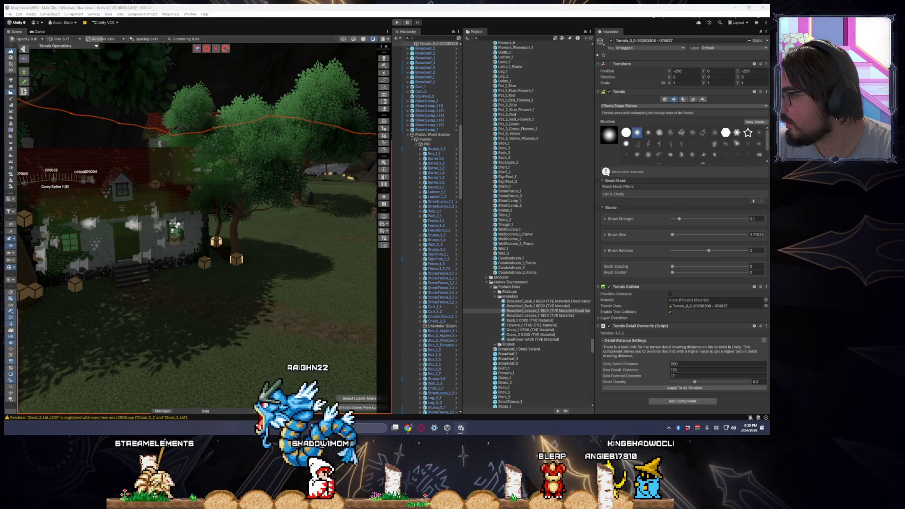
Drop the terrain brush, fly across the village, and select the stone stairs between the cliffs.
key("q")
mouse_move(252, 333)
left_mouse_down()
mouse_move(313, 364)
mouse_move(338, 214)
left_mouse_up()
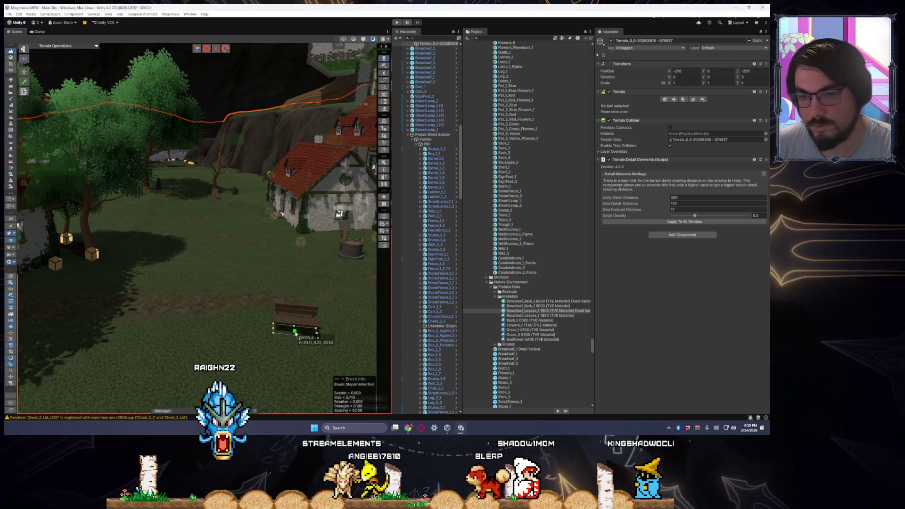
mouse_move(297, 330)
left_mouse_down()
mouse_move(303, 343)
mouse_move(304, 176)
mouse_move(242, 253)
mouse_move(459, 339)
mouse_move(438, 357)
left_mouse_up()
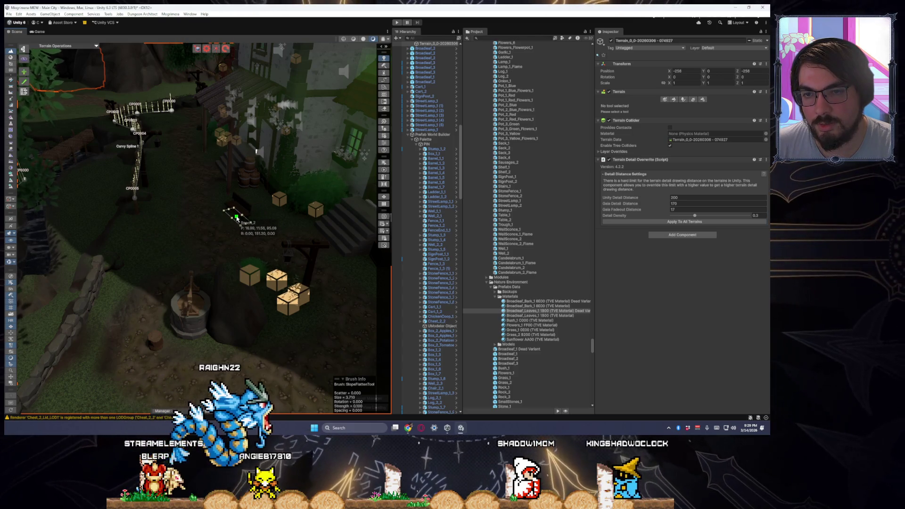
mouse_move(246, 287)
left_mouse_down()
mouse_move(766, 278)
mouse_move(202, 317)
mouse_move(75, 289)
mouse_move(204, 295)
left_mouse_up()
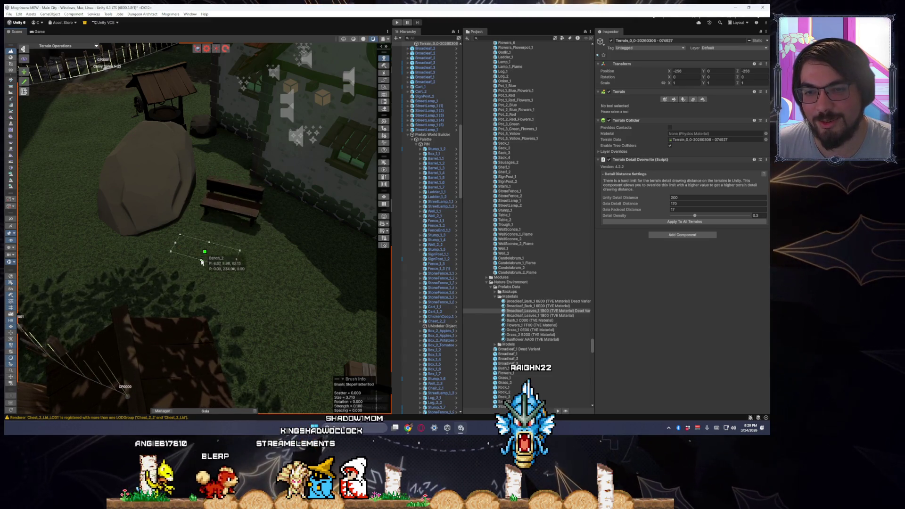
mouse_move(285, 241)
left_mouse_down()
mouse_move(347, 257)
mouse_move(469, 246)
mouse_move(220, 202)
left_mouse_up()
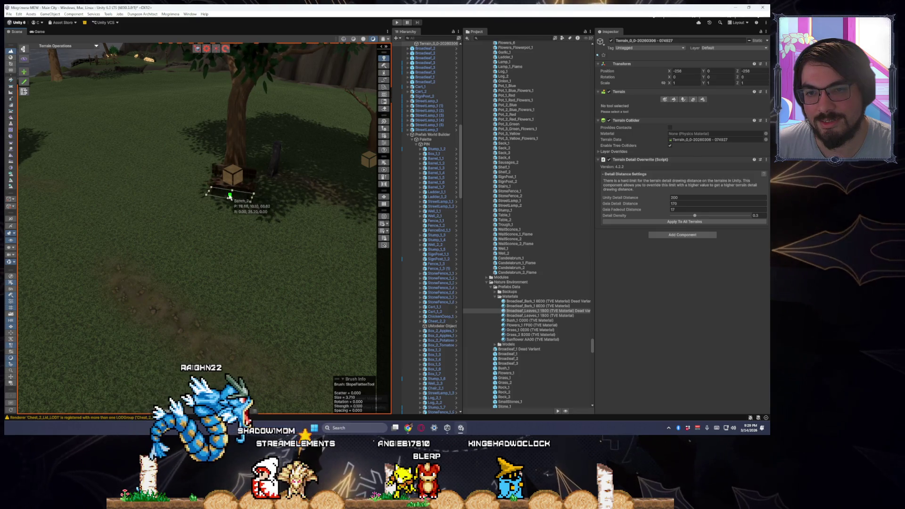
mouse_move(220, 197)
left_mouse_down()
mouse_move(301, 241)
mouse_move(282, 221)
mouse_move(400, 239)
mouse_move(445, 230)
mouse_move(375, 239)
left_mouse_up()
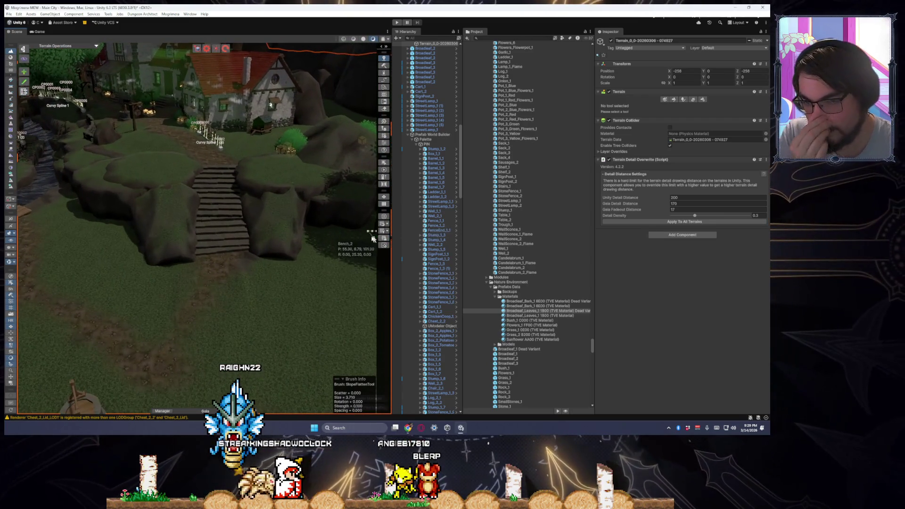
left_click(217, 243)
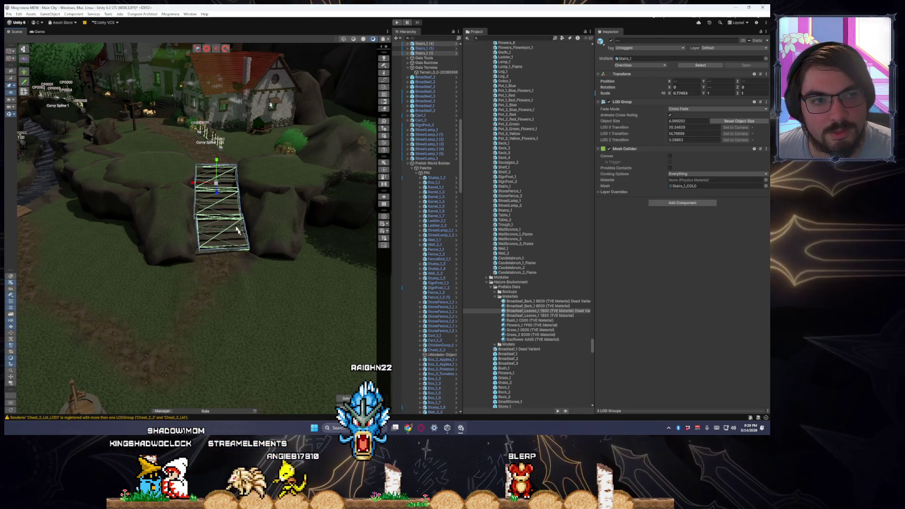
Undo the earlier scale and narrow all Stairs_1 sections together to X scale 0.856.
key("f")
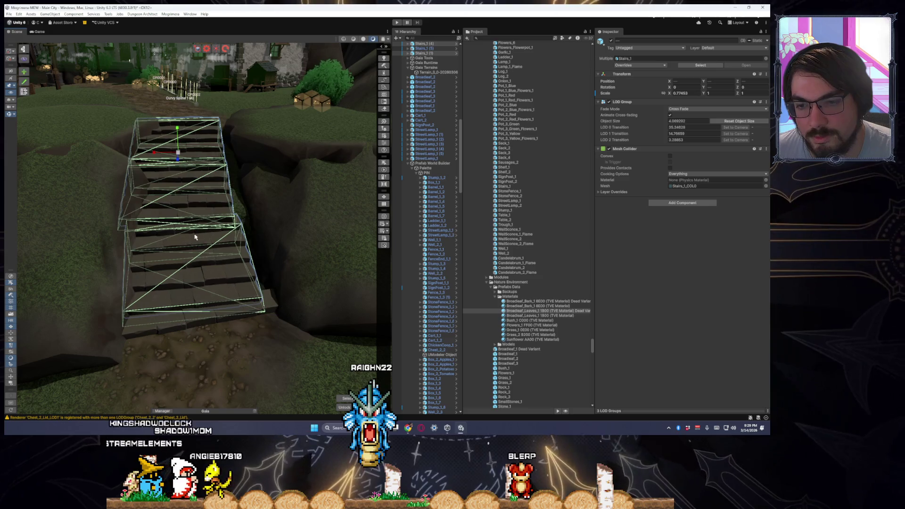
key("ctrl+z")
left_click(187, 325, "shift")
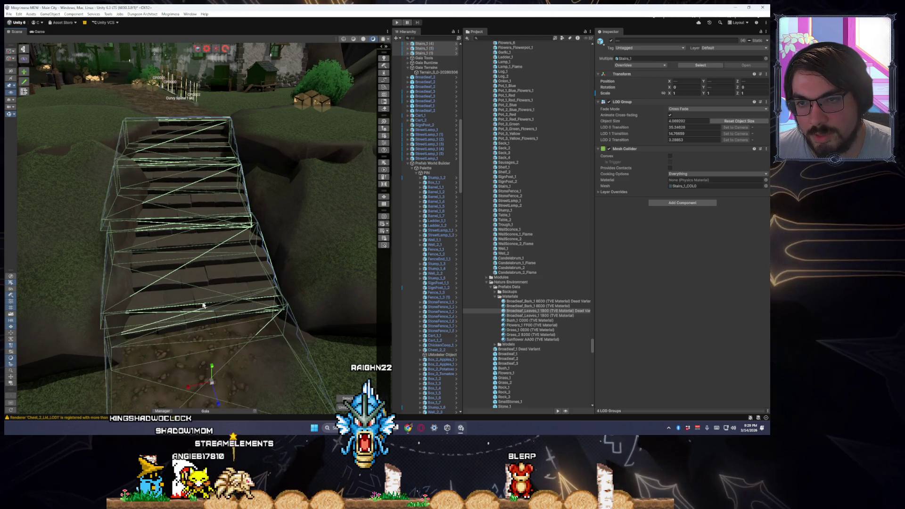
left_click_drag(193, 388, 211, 382)
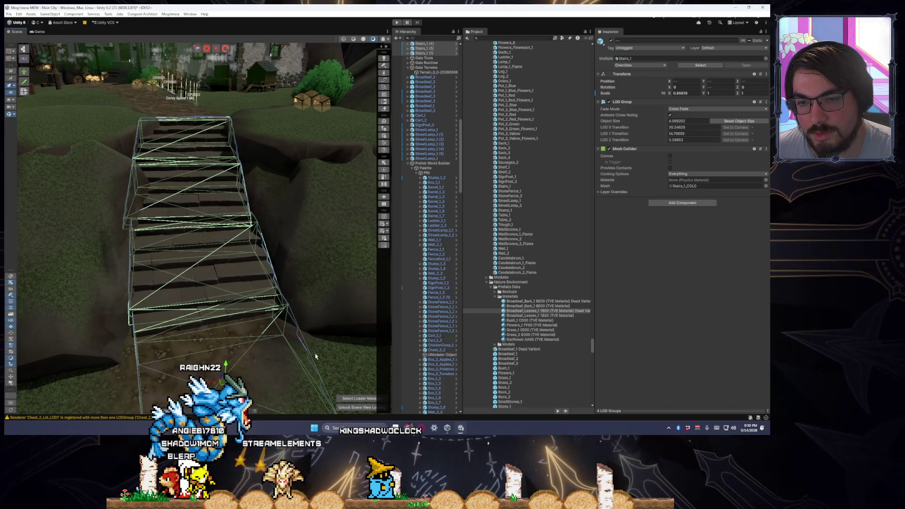
Select the lower stair sections and move them down toward the ground between the cliffs.
left_click(309, 258)
mouse_move(309, 259)
left_mouse_down()
mouse_move(324, 360)
mouse_move(250, 331)
mouse_move(197, 331)
left_mouse_up()
left_click(226, 330)
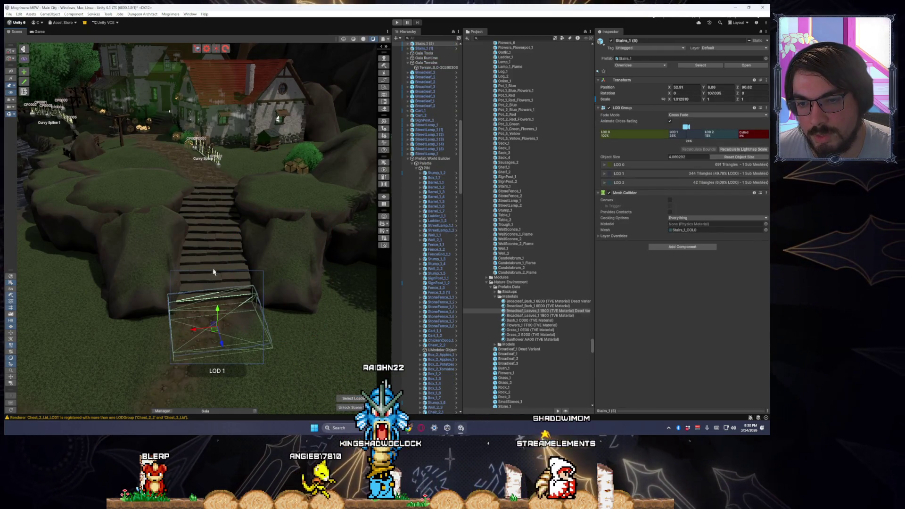
left_click(202, 281)
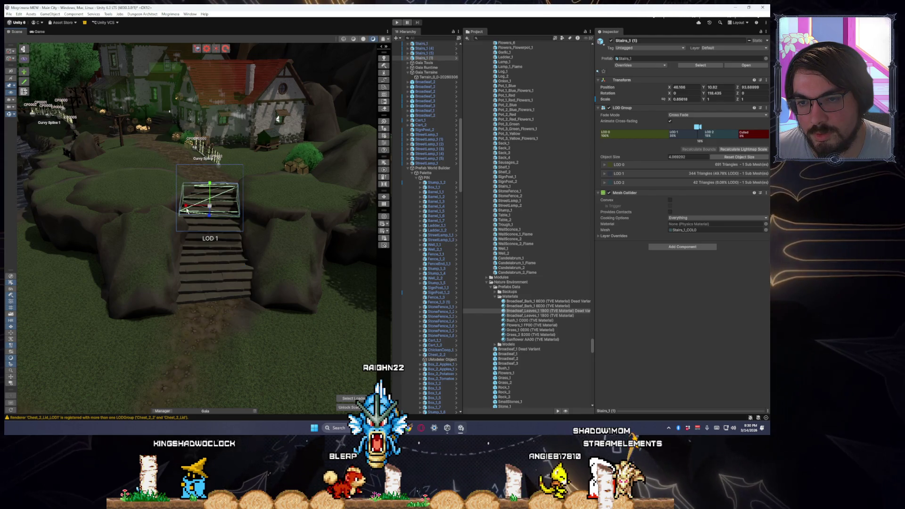
left_click(274, 347)
scroll(278, 345, "down", 4)
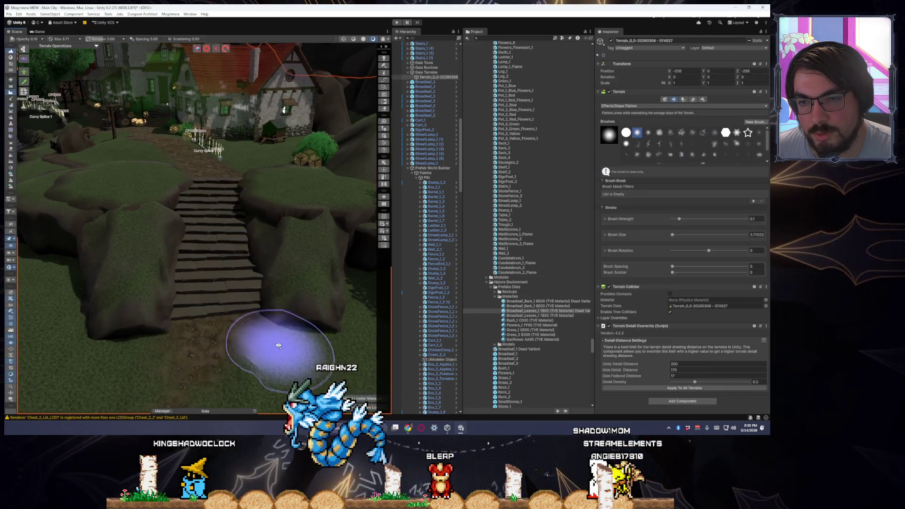
scroll(264, 344, "up", 5)
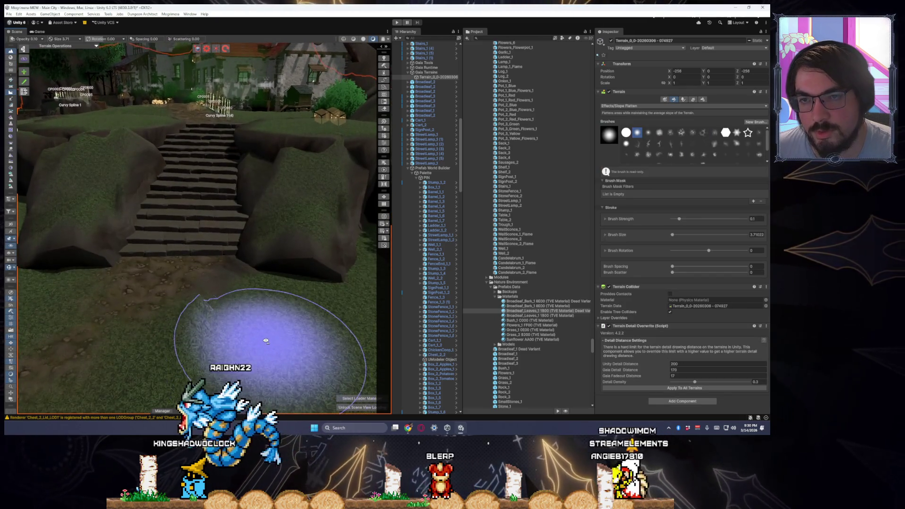
key("Escape")
left_click(191, 231)
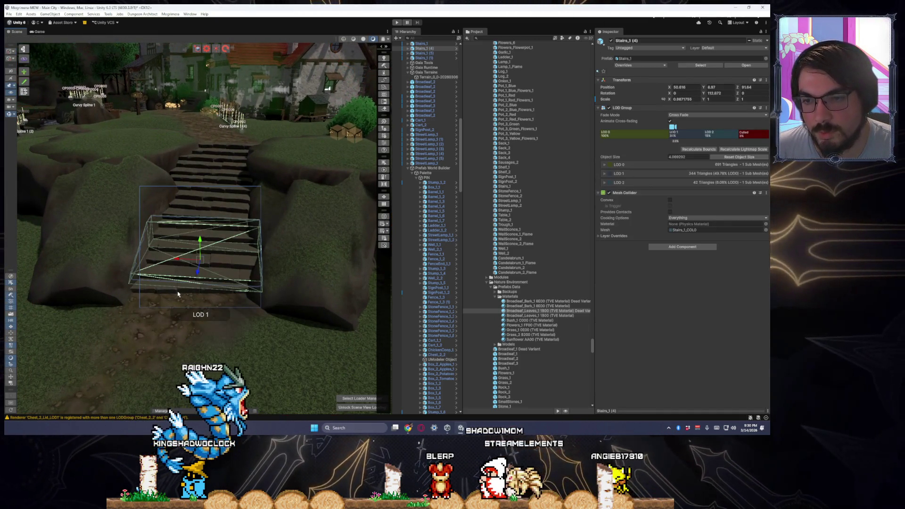
left_click_drag(191, 340, 184, 346)
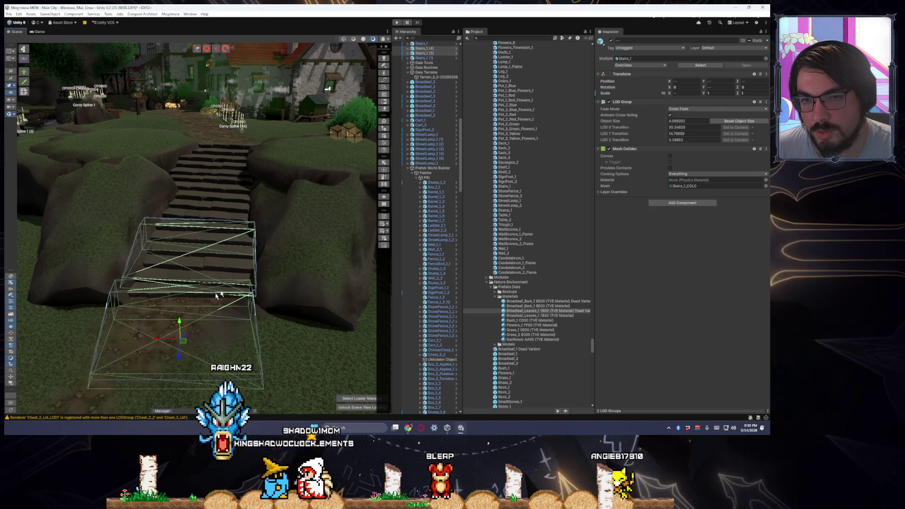
left_click(269, 329)
left_click_drag(290, 347, 239, 296)
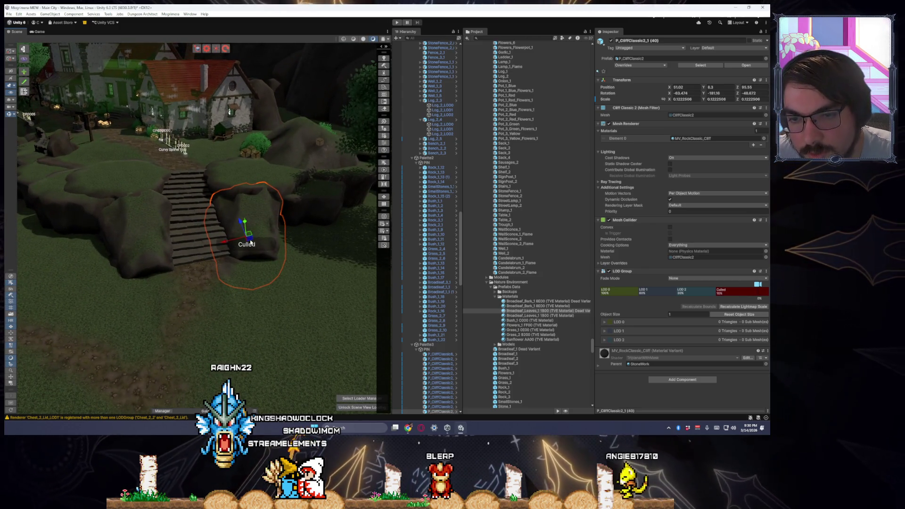
Select the large cliff behind the central rock, raise it slightly and rotate it.
left_click_drag(262, 258, 267, 262)
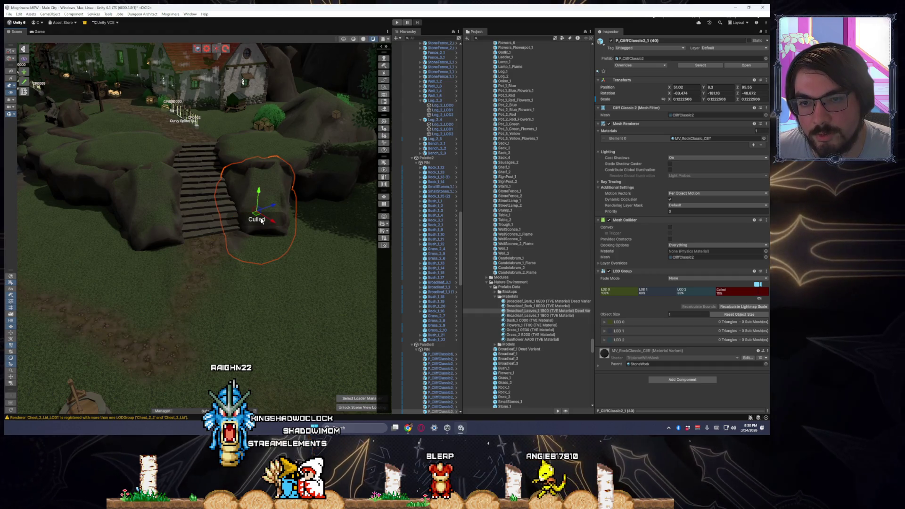
left_click_drag(260, 222, 225, 214)
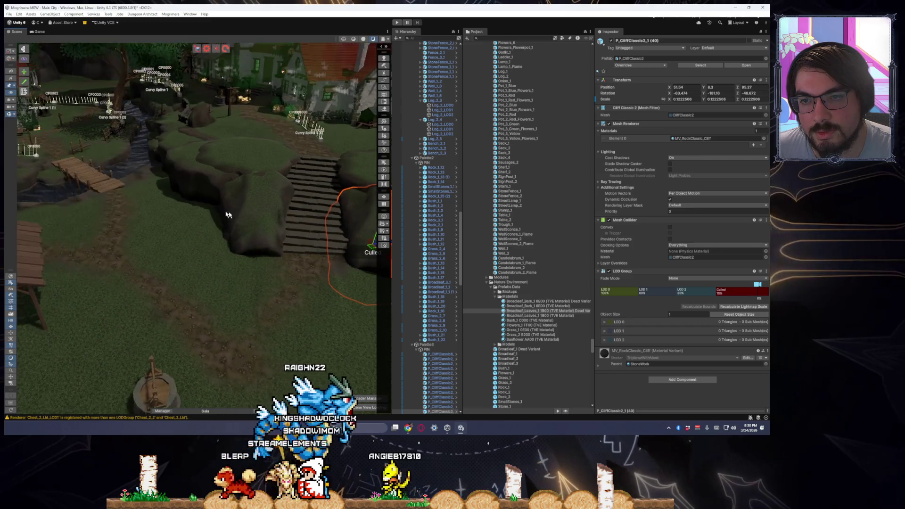
left_click(256, 243)
left_click(246, 236)
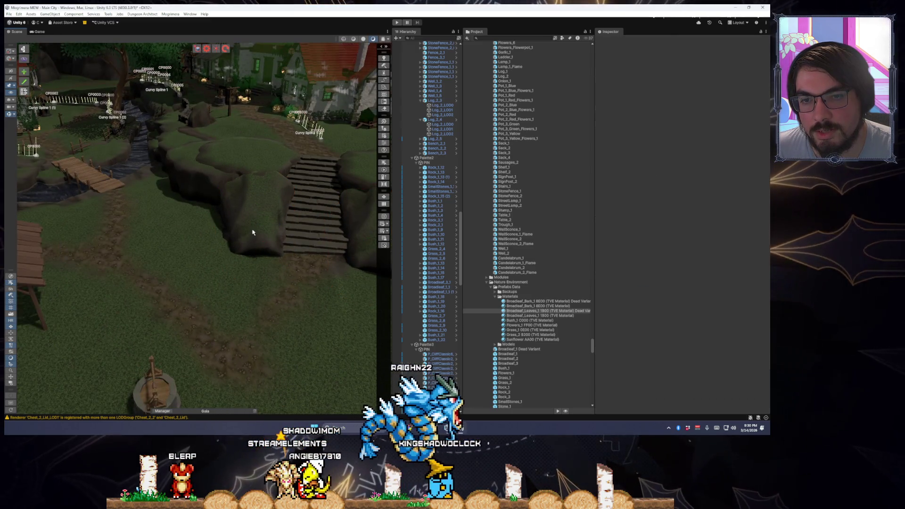
left_click(253, 232)
left_click(245, 189)
left_click_drag(245, 188, 262, 205)
key("e")
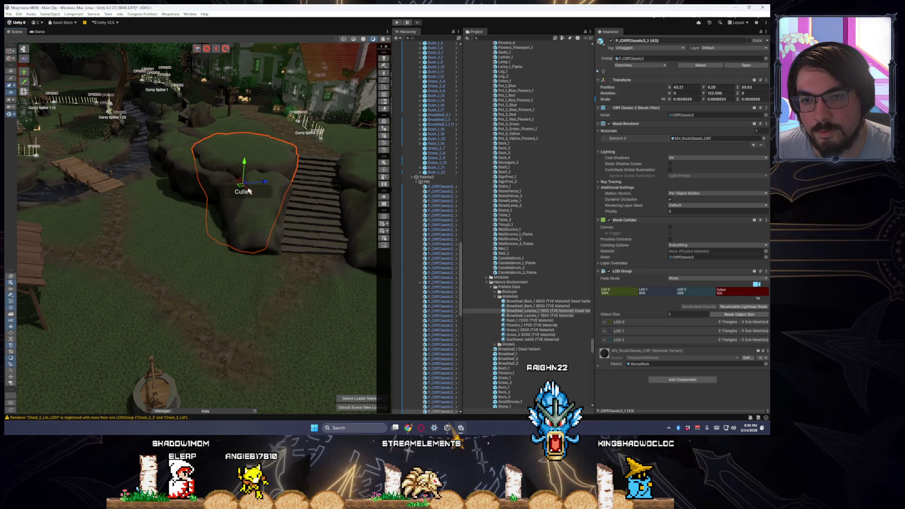
Move the rock beside the stairs, duplicate it, and turn the copy into place on the left.
mouse_move(238, 183)
left_mouse_down()
mouse_move(283, 156)
mouse_move(297, 168)
left_mouse_up()
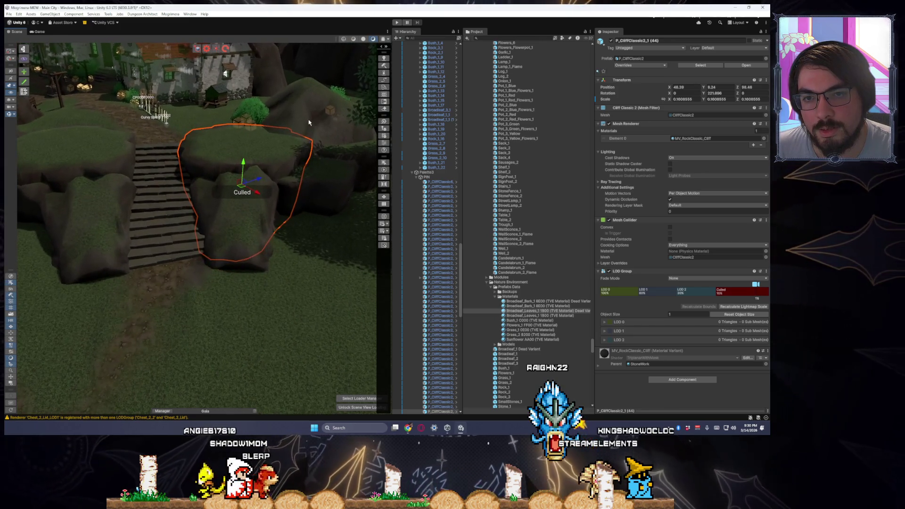
left_click(314, 158)
mouse_move(310, 140)
left_mouse_down()
mouse_move(264, 226)
mouse_move(278, 267)
mouse_move(278, 258)
left_mouse_up()
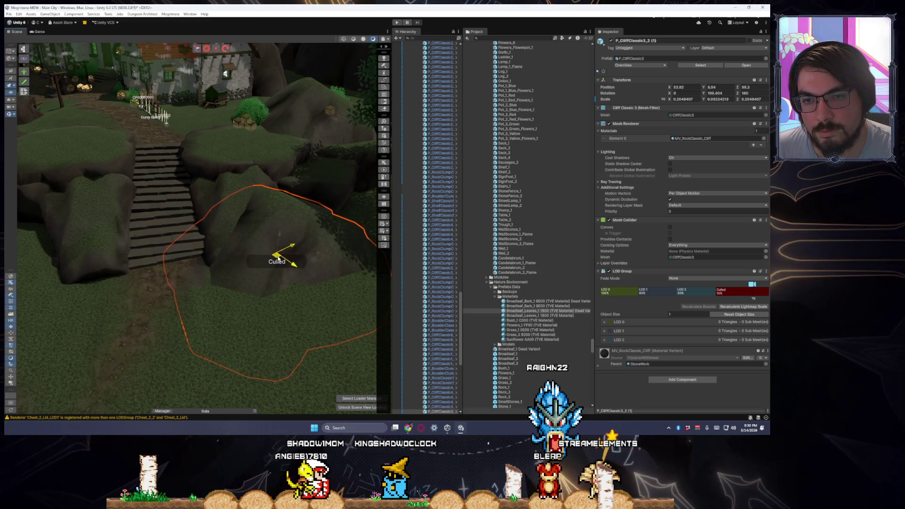
scroll(276, 263, "down", 5)
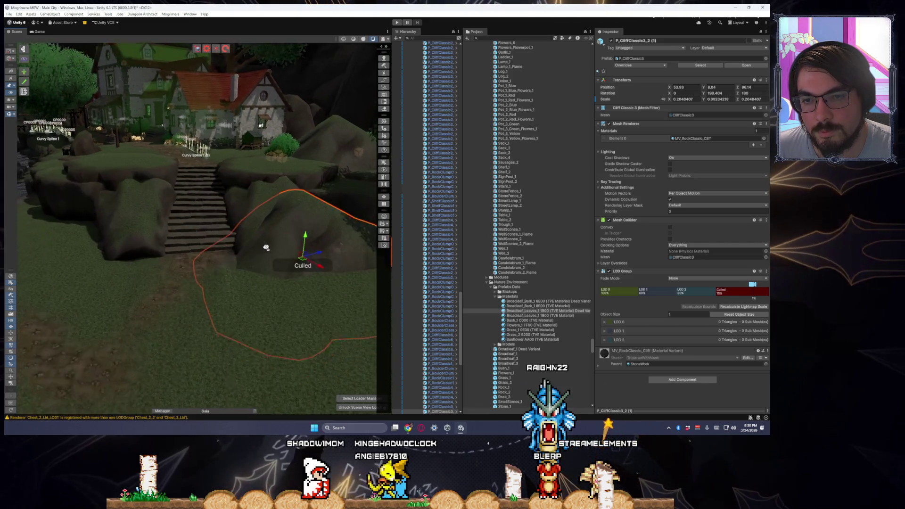
key("ctrl+d")
mouse_move(325, 245)
left_mouse_down()
mouse_move(132, 238)
mouse_move(141, 237)
mouse_move(120, 257)
mouse_move(226, 257)
mouse_move(219, 254)
left_mouse_up()
key("e")
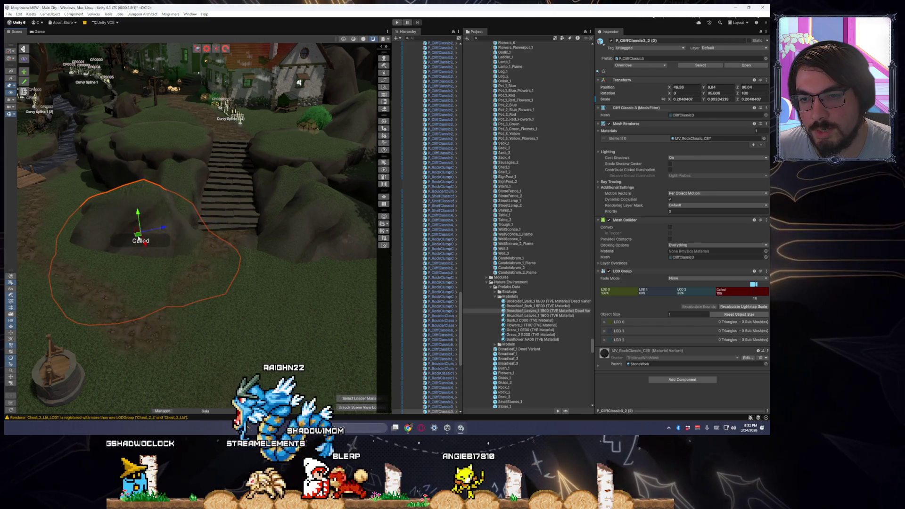
mouse_move(142, 240)
left_mouse_down()
mouse_move(155, 248)
mouse_move(126, 253)
mouse_move(320, 259)
mouse_move(127, 238)
mouse_move(159, 258)
mouse_move(325, 259)
left_mouse_up()
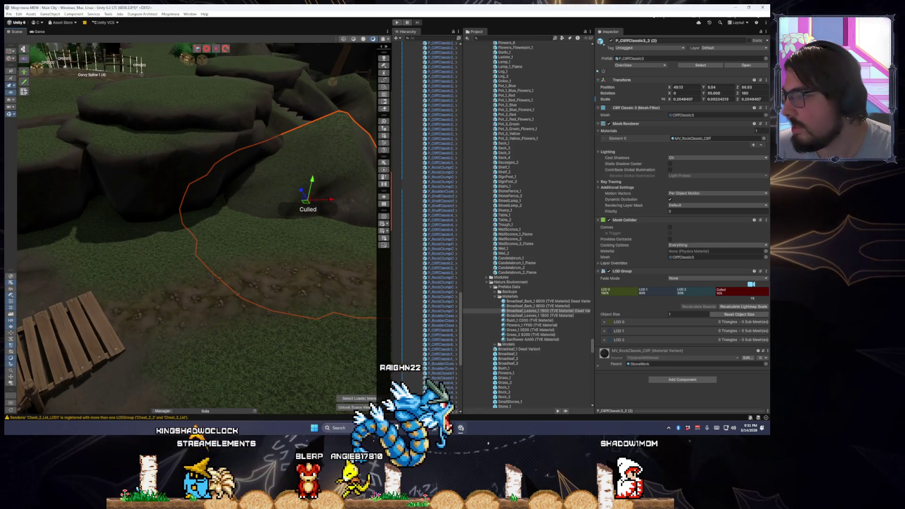
mouse_move(308, 196)
left_mouse_down()
mouse_move(293, 231)
mouse_move(221, 222)
left_mouse_up()
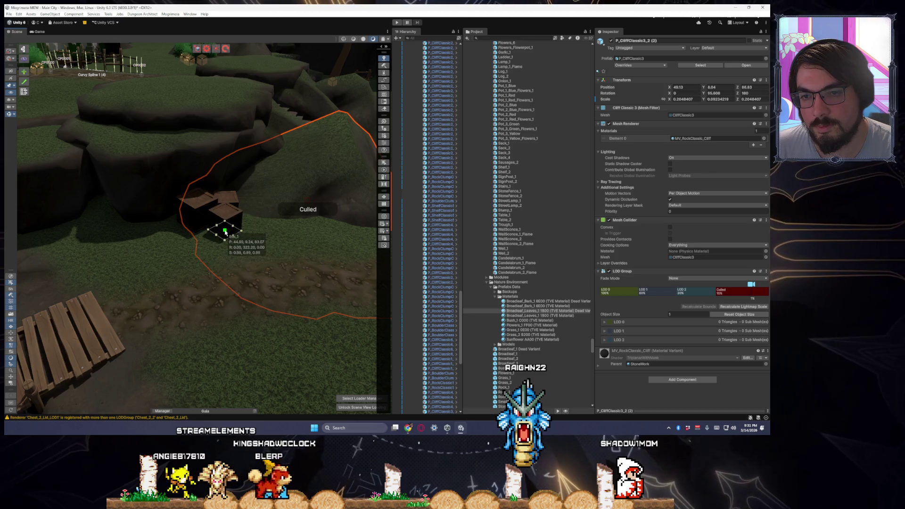
Place a Box_1 crate on the grass by the cliff and paint two Bush_1 bushes beside it.
mouse_move(222, 232)
left_mouse_down()
mouse_move(203, 306)
mouse_move(228, 293)
mouse_move(246, 297)
mouse_move(283, 264)
mouse_move(298, 262)
mouse_move(226, 282)
mouse_move(171, 258)
mouse_move(120, 275)
left_mouse_up()
left_click(170, 259)
left_click(125, 264)
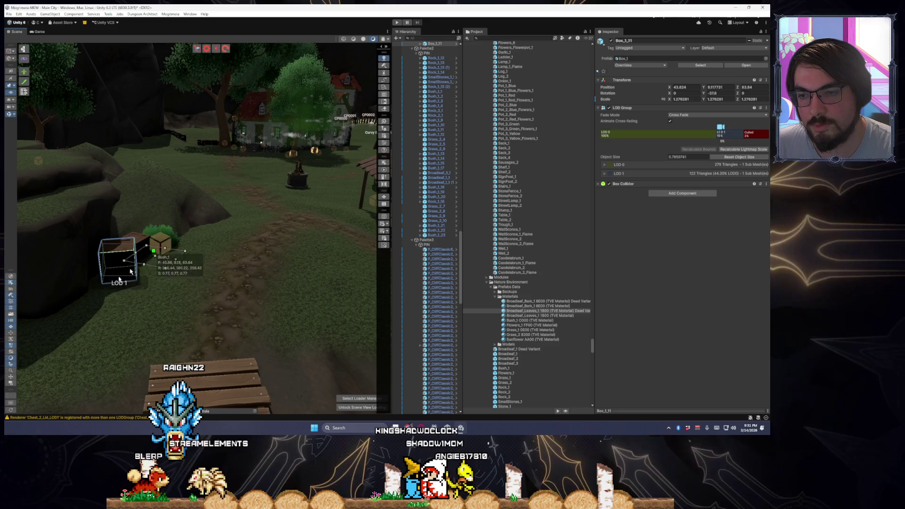
left_click(144, 261)
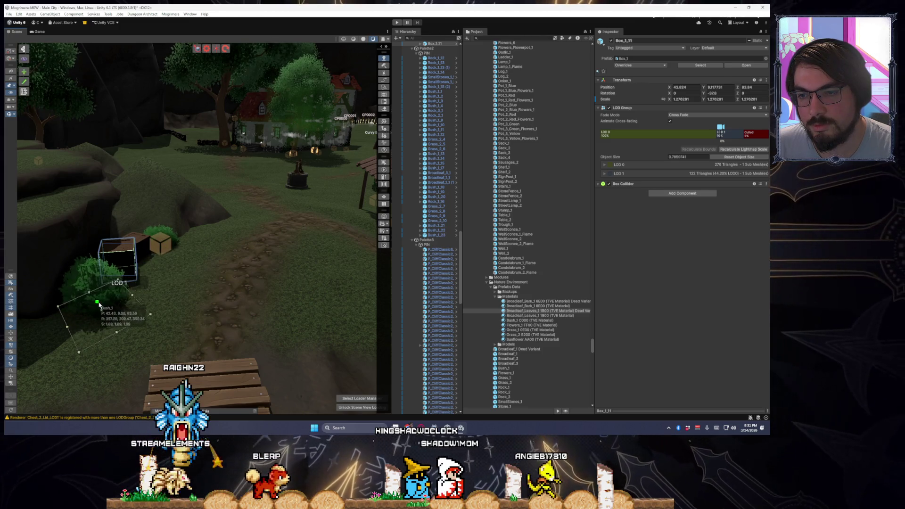
left_click(100, 302)
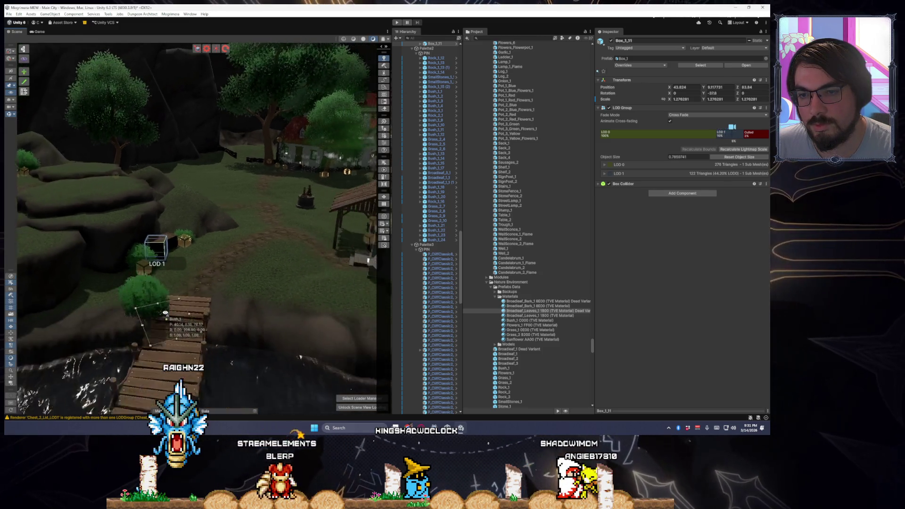
Add another bush beside the crates, then bring the house front into view.
left_click_drag(86, 314, 202, 310)
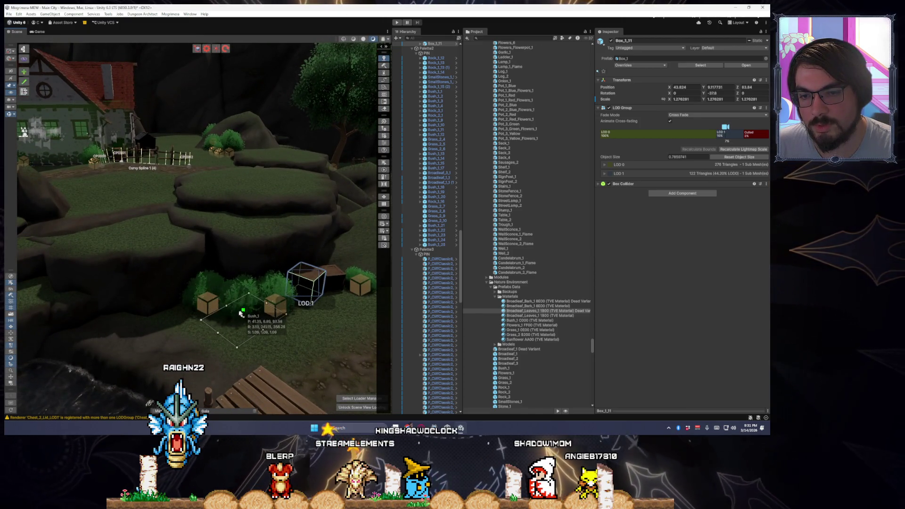
mouse_move(236, 313)
left_mouse_down()
mouse_move(243, 325)
mouse_move(388, 346)
mouse_move(301, 330)
left_mouse_up()
left_click(243, 323)
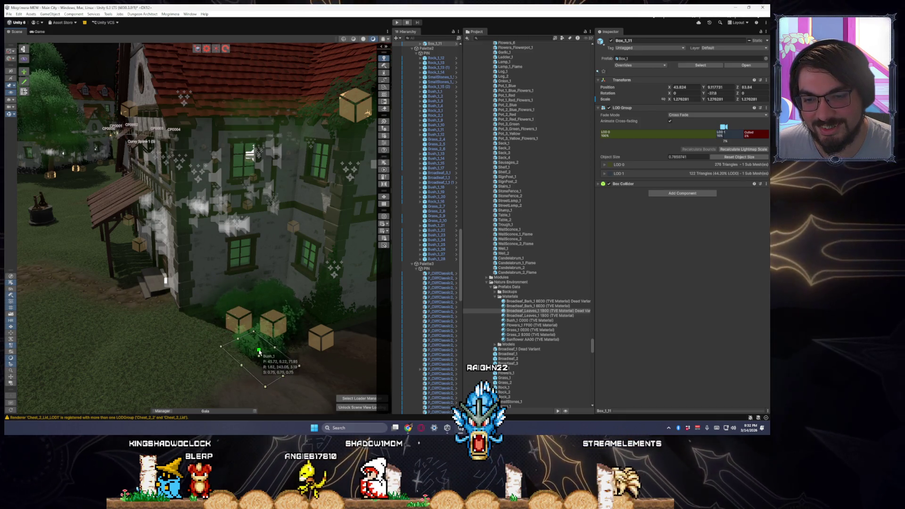
mouse_move(256, 346)
left_mouse_down()
mouse_move(212, 360)
mouse_move(332, 353)
mouse_move(283, 353)
left_mouse_up()
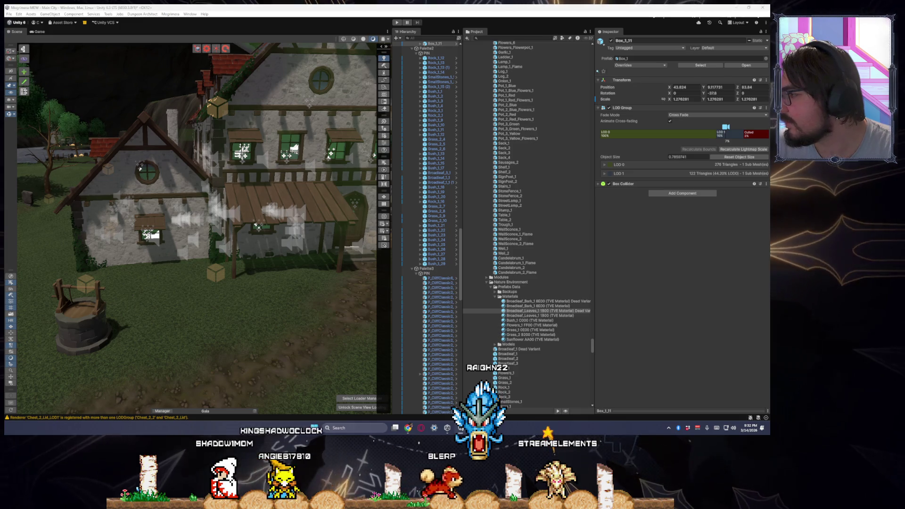
left_click(280, 270)
Nudge the porch bench Bench_2_4 slightly sideways with the Move gizmo.
key("Escape")
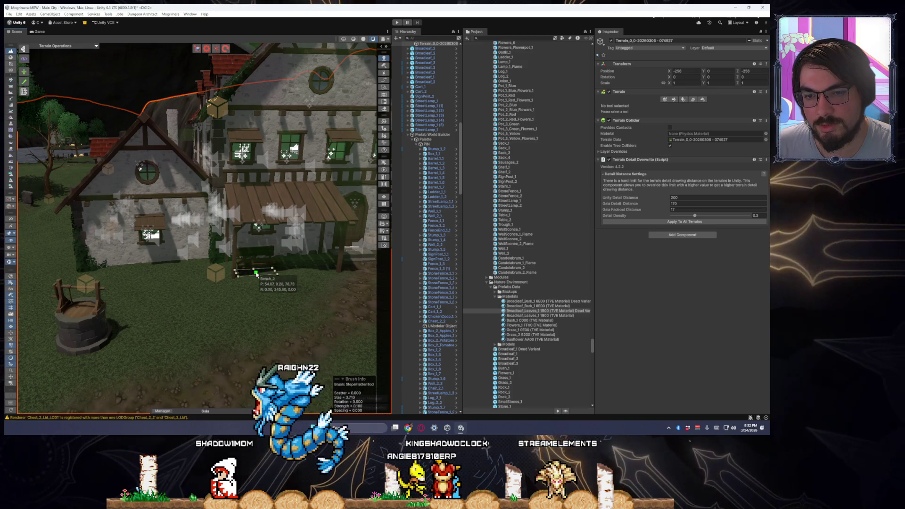
scroll(283, 288, "up", 6)
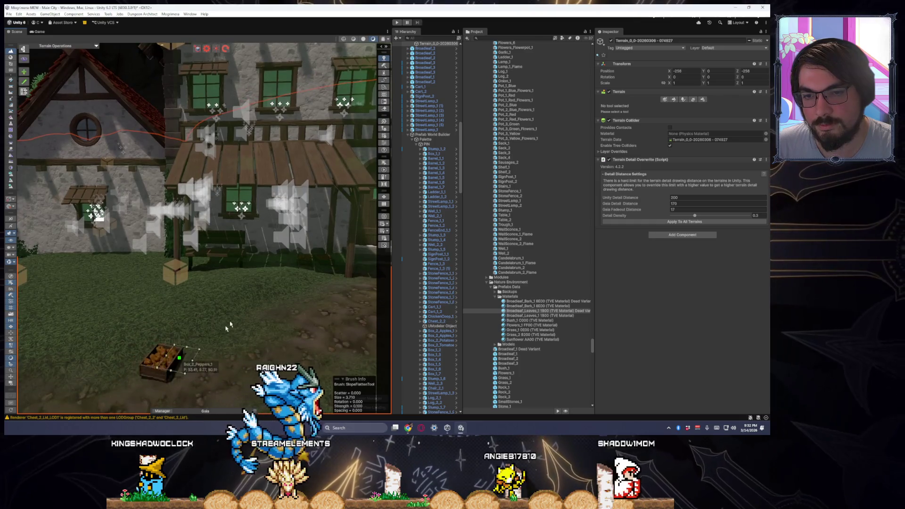
left_click(214, 263)
mouse_move(208, 272)
left_mouse_down()
mouse_move(237, 273)
mouse_move(189, 292)
mouse_move(254, 308)
mouse_move(212, 313)
mouse_move(207, 213)
left_mouse_up()
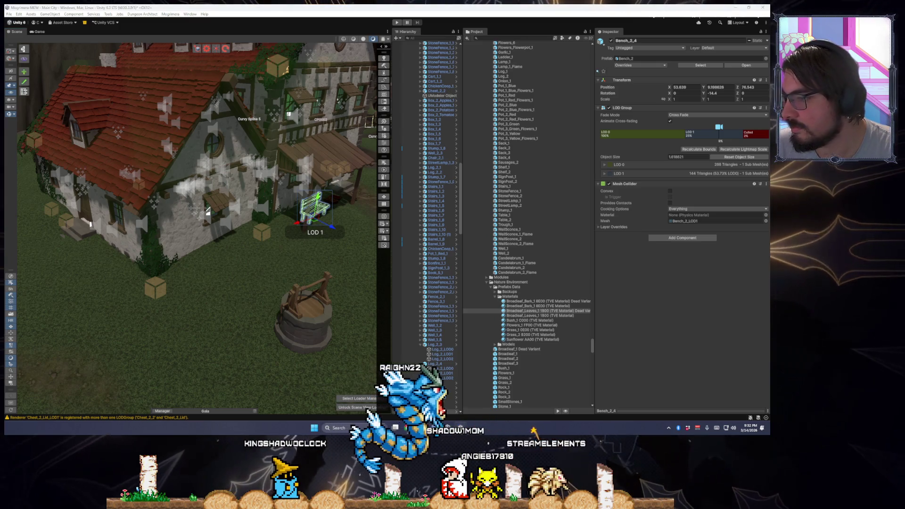
Place a Cart_1 wooden cart on the grass in front of the house.
key("q")
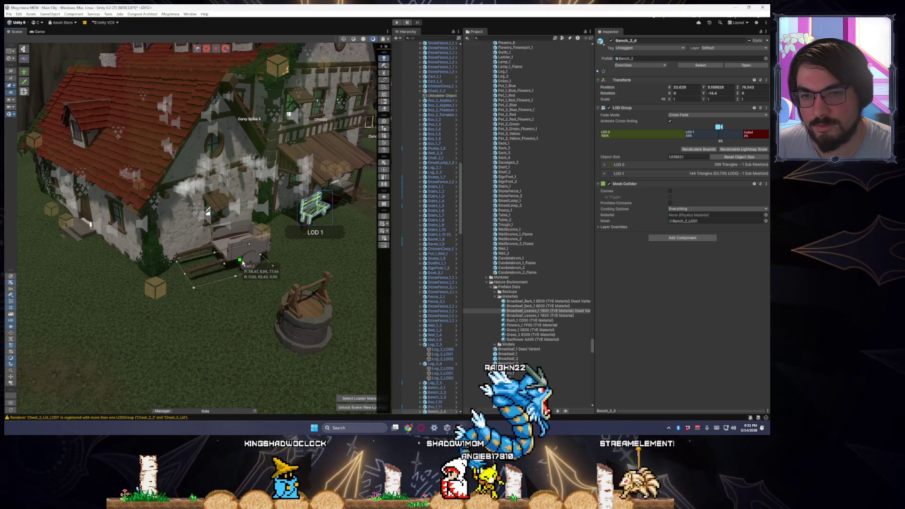
left_click(252, 253)
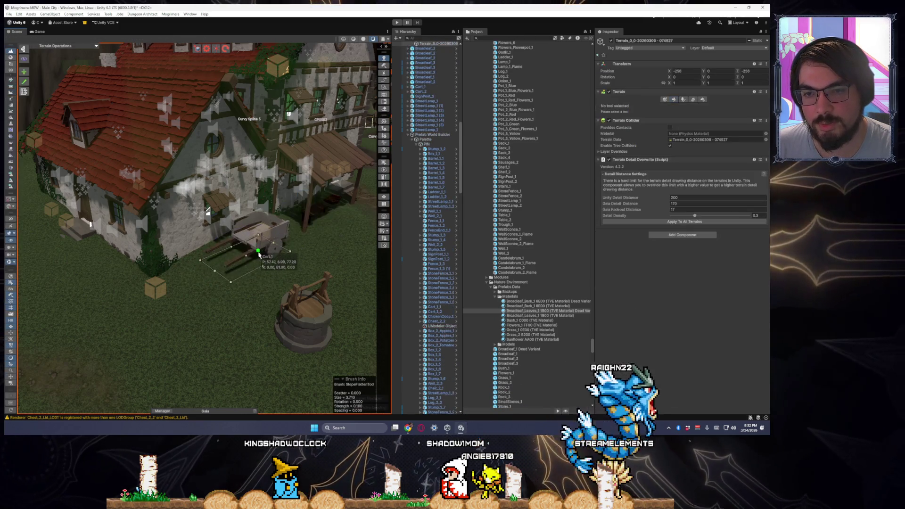
scroll(330, 292, "up", 5)
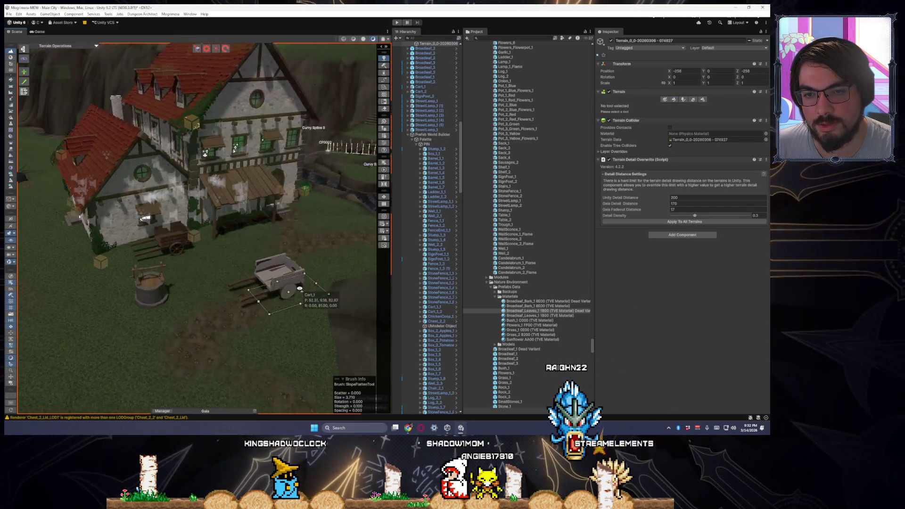
scroll(276, 293, "down", 10)
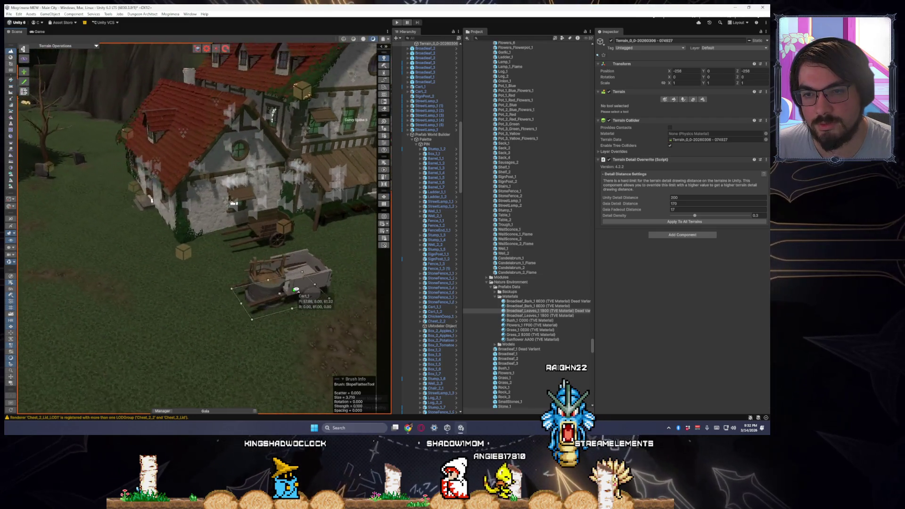
scroll(314, 284, "up", 5)
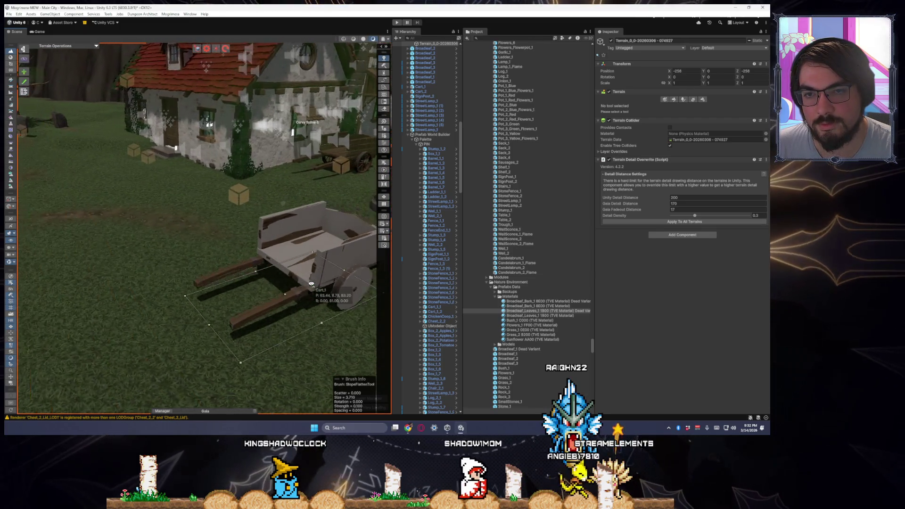
scroll(330, 283, "up", 3)
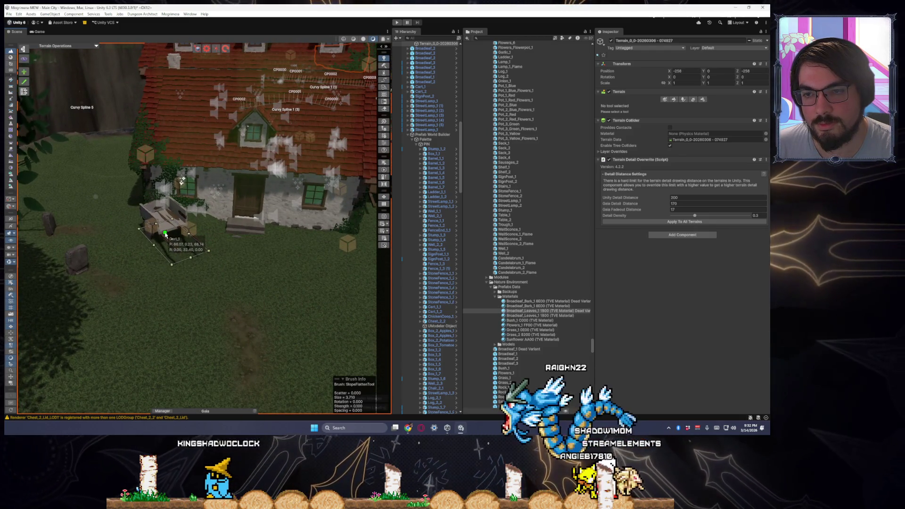
scroll(191, 287, "up", 3)
left_click_drag(191, 287, 67, 293)
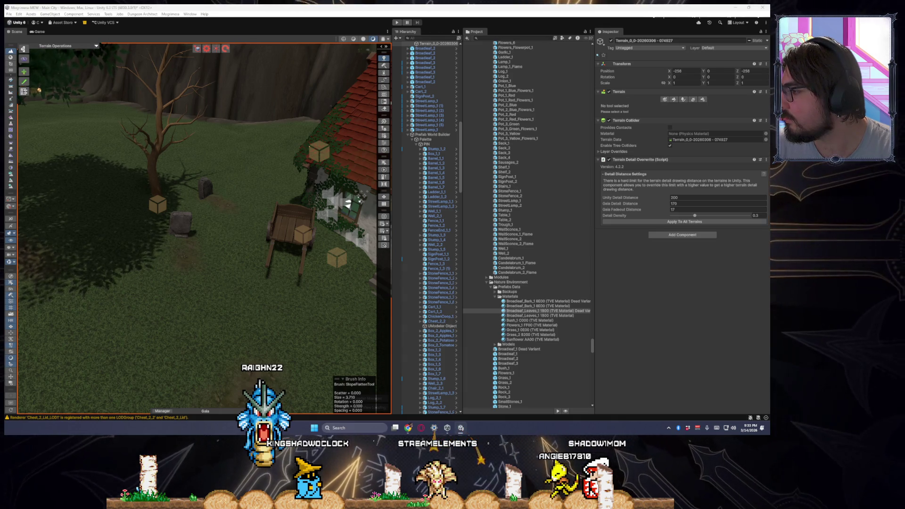
left_click_drag(263, 206, 277, 216)
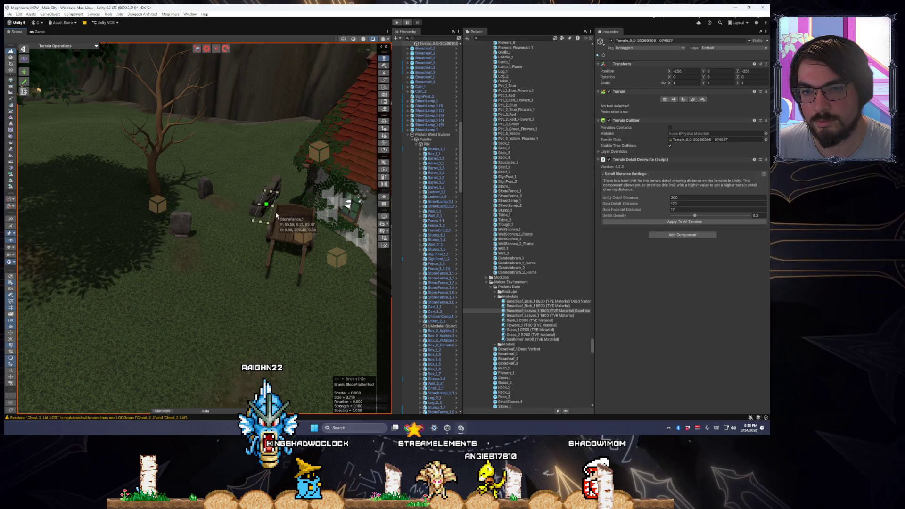
Place two StoneFence_1 sections beside the cart and turn the left one to a new angle.
left_click(263, 219)
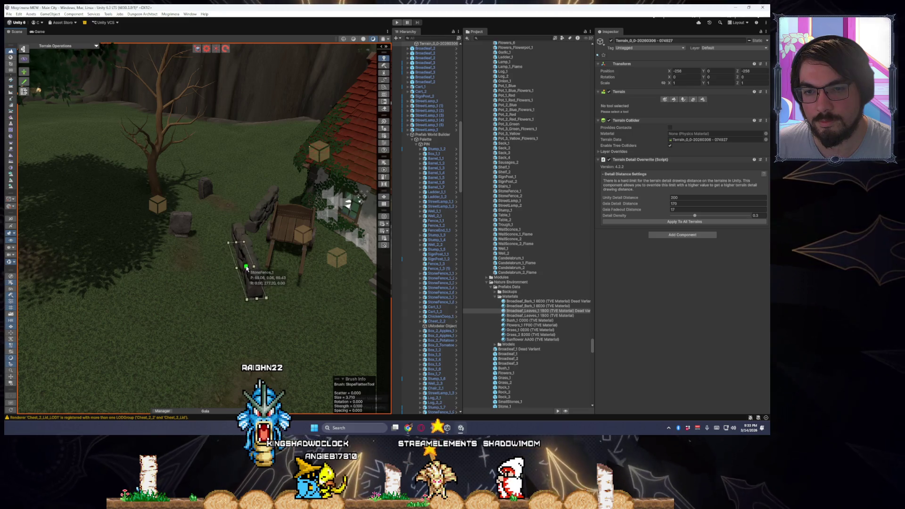
left_click(246, 268)
mouse_move(291, 279)
left_mouse_down()
mouse_move(237, 269)
mouse_move(181, 215)
mouse_move(194, 255)
left_mouse_up()
left_click(181, 216)
key("e")
scroll(228, 358, "up", 5)
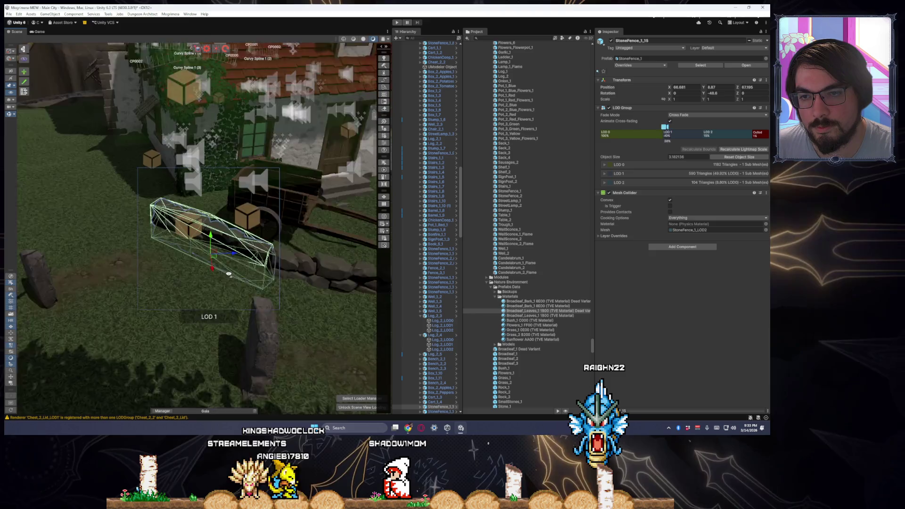
mouse_move(227, 368)
left_mouse_down()
mouse_move(332, 324)
mouse_move(264, 288)
left_mouse_up()
scroll(264, 287, "down", 3)
key("w")
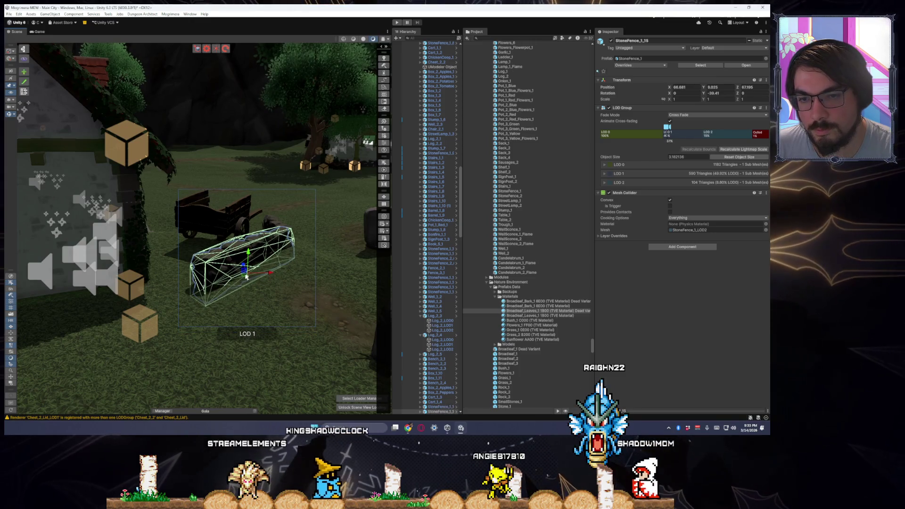
Duplicate the fence section with Ctrl+D and slide the copy left into line.
key("ctrl+d")
left_click_drag(245, 276, 141, 289)
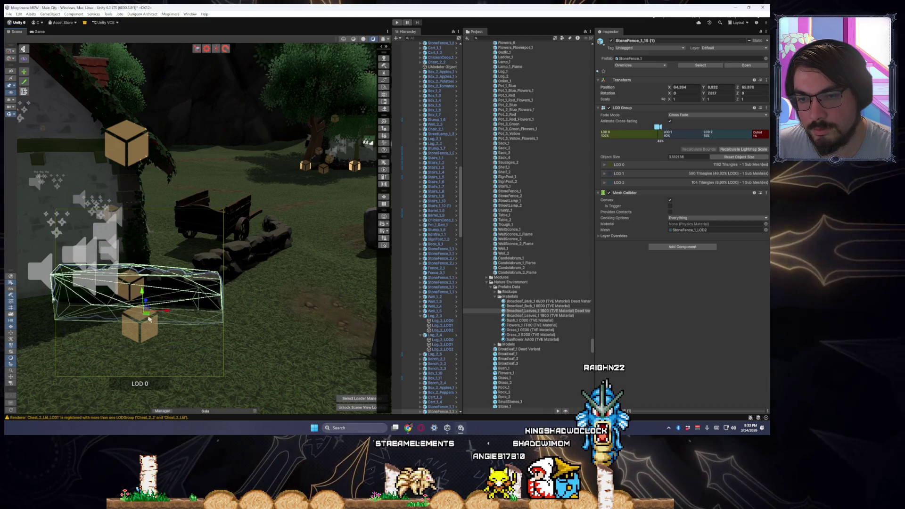
left_click_drag(156, 326, 139, 309)
key("w")
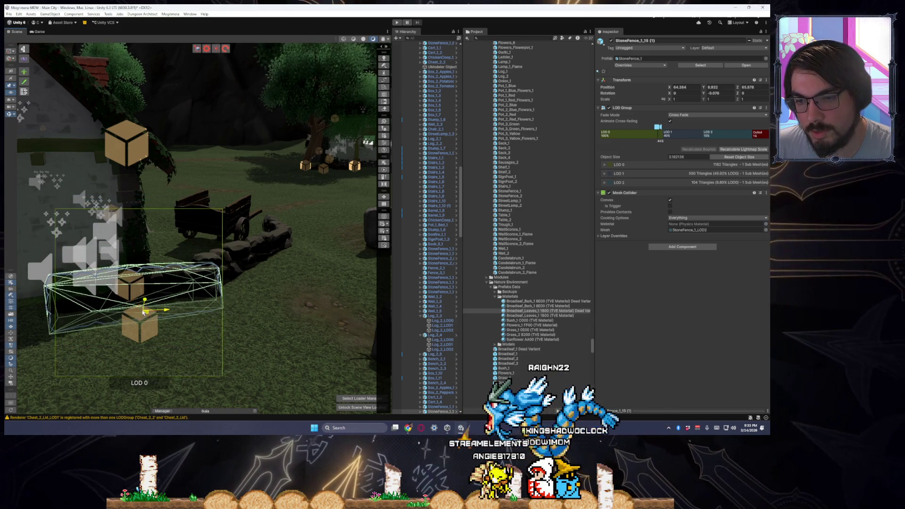
mouse_move(138, 308)
left_mouse_down()
mouse_move(180, 293)
mouse_move(170, 299)
left_mouse_up()
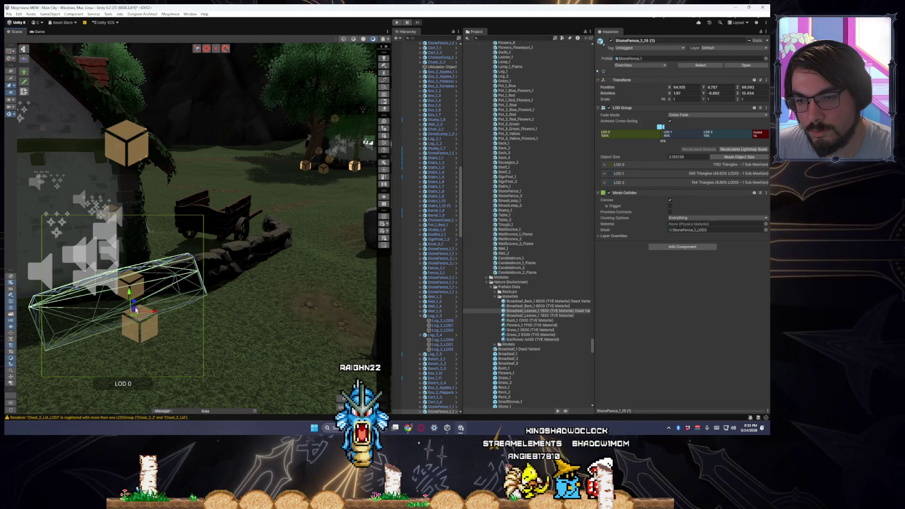
Lift the cart Cart_1_4 slightly and move it back.
left_click(241, 352)
mouse_move(241, 352)
left_mouse_down()
mouse_move(142, 372)
mouse_move(52, 339)
mouse_move(41, 353)
left_mouse_up()
left_click(225, 297)
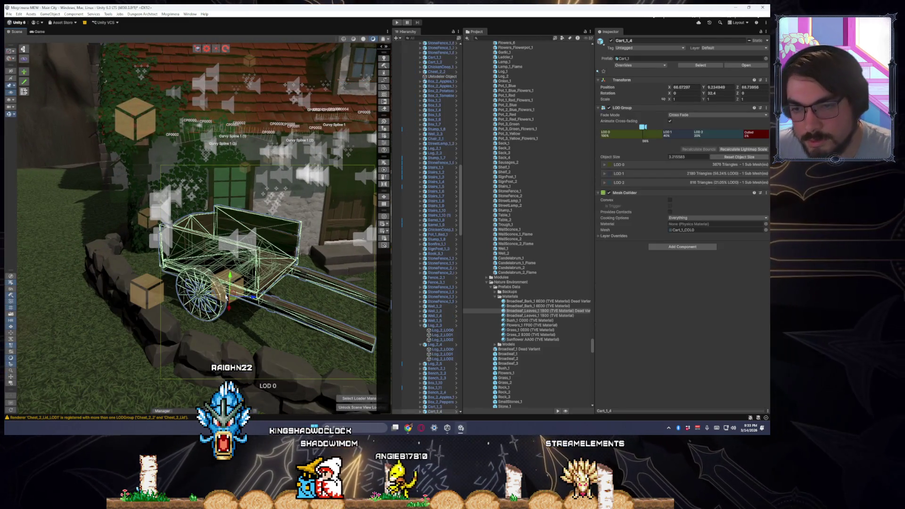
left_click_drag(233, 293, 244, 288)
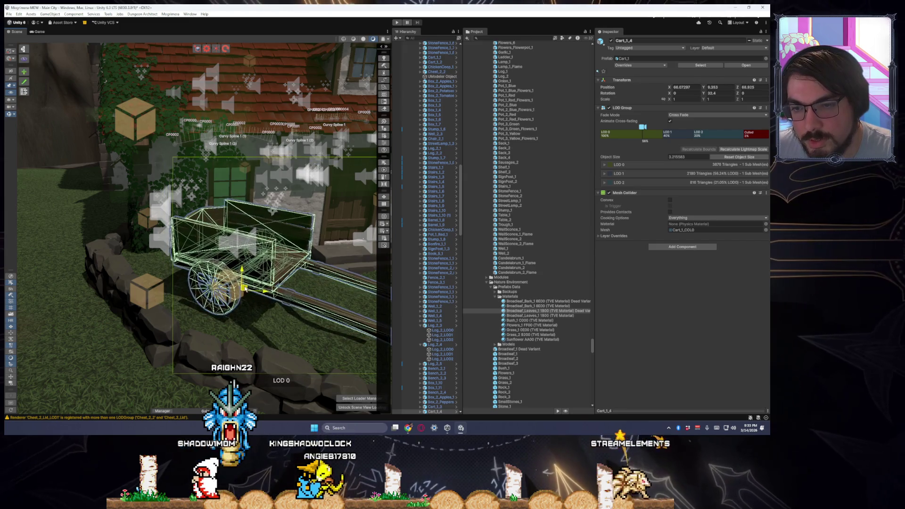
left_click(170, 291)
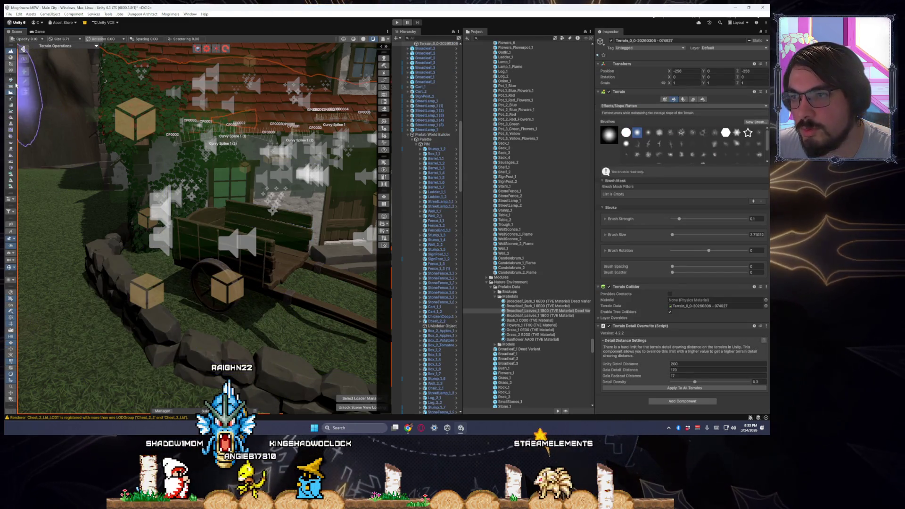
Flatten the bumpy ground beside the cart by sampling its height and using Slope Flatten.
left_click(12, 86)
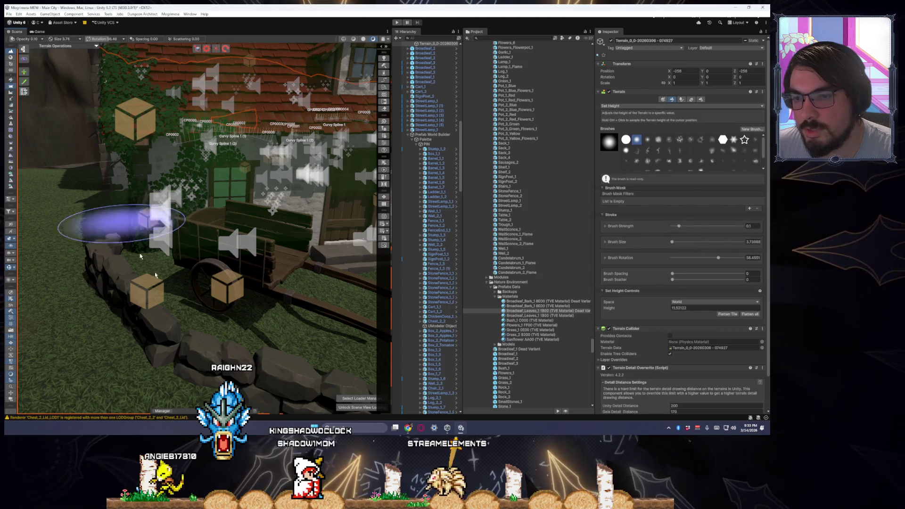
mouse_move(188, 298)
left_mouse_down()
mouse_move(116, 292)
mouse_move(152, 228)
mouse_move(230, 288)
left_mouse_up()
left_click(230, 288, "ctrl")
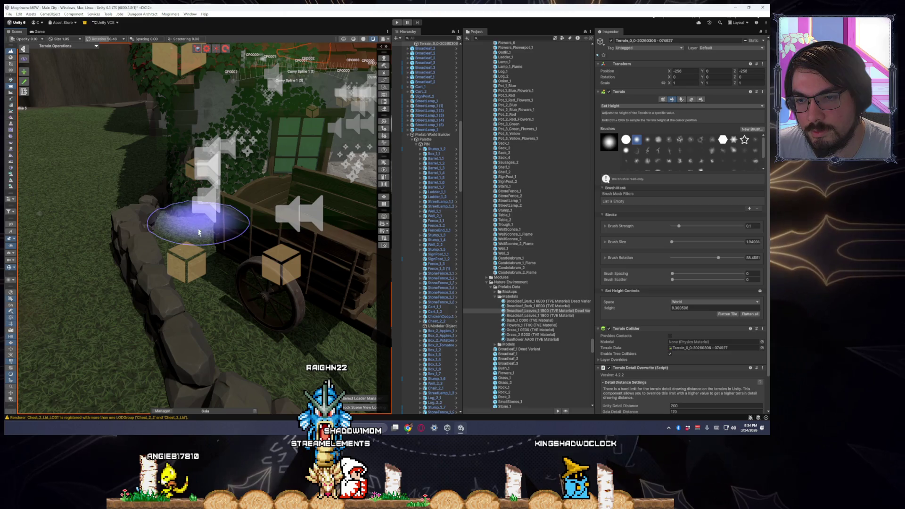
mouse_move(244, 293)
left_mouse_down()
mouse_move(241, 302)
mouse_move(183, 289)
left_mouse_up()
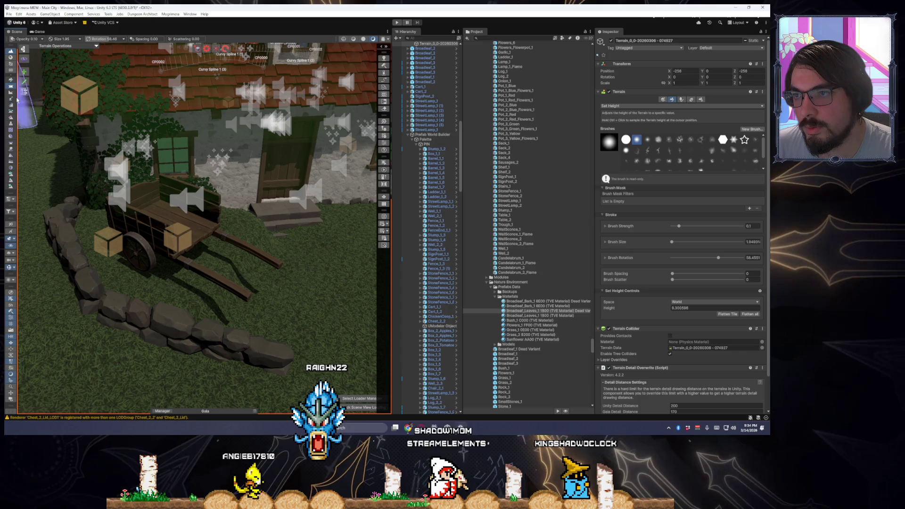
left_click(10, 92)
left_click_drag(259, 225, 260, 221)
mouse_move(221, 297)
left_mouse_down()
mouse_move(283, 264)
mouse_move(231, 233)
mouse_move(195, 264)
mouse_move(179, 259)
mouse_move(251, 210)
left_mouse_up()
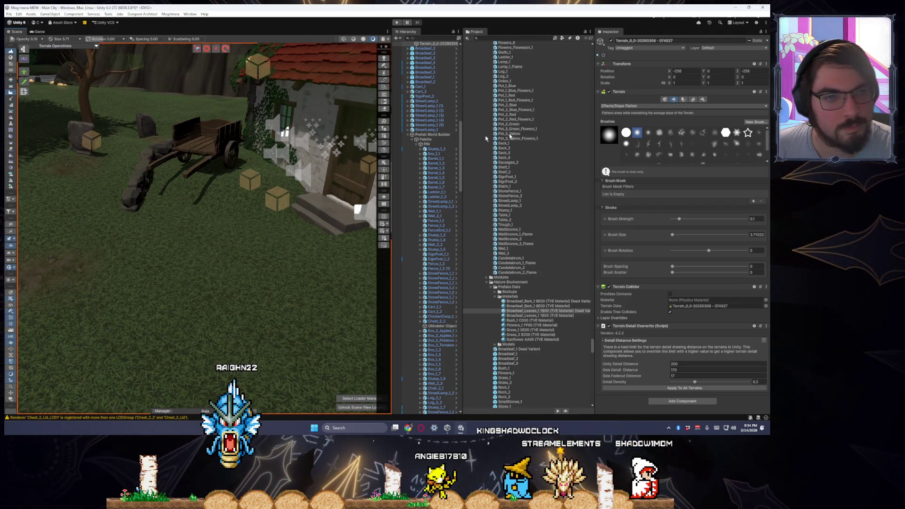
Choose the Dirt Cracked layer in Paint Texture.
left_click(10, 60)
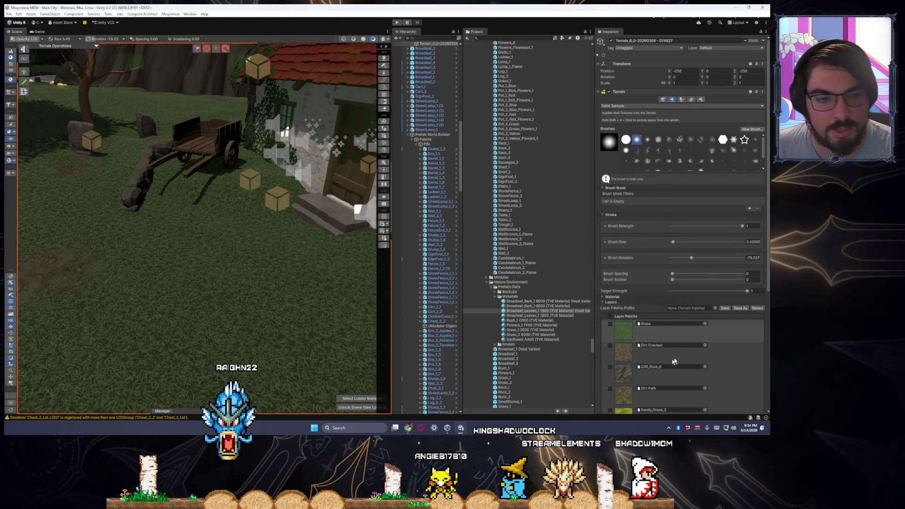
left_click(672, 361)
left_click(648, 400)
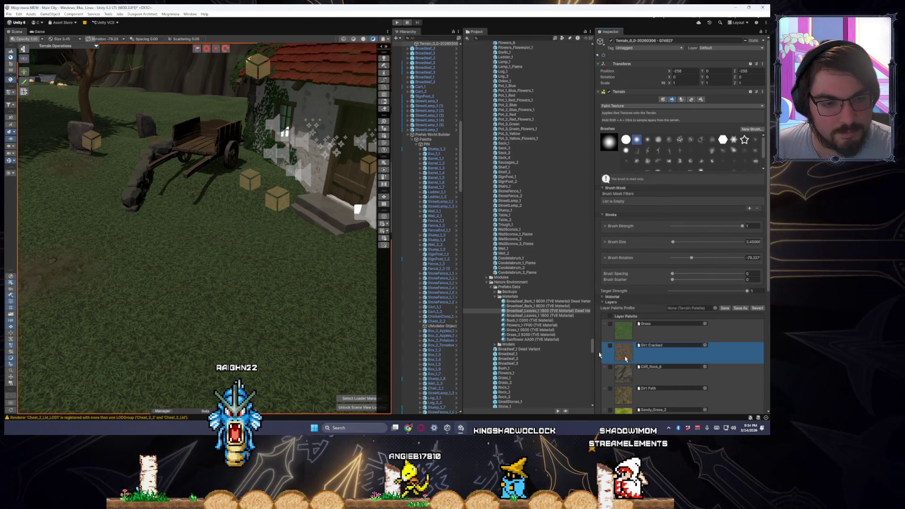
left_click(650, 353)
scroll(244, 219, "up", 2)
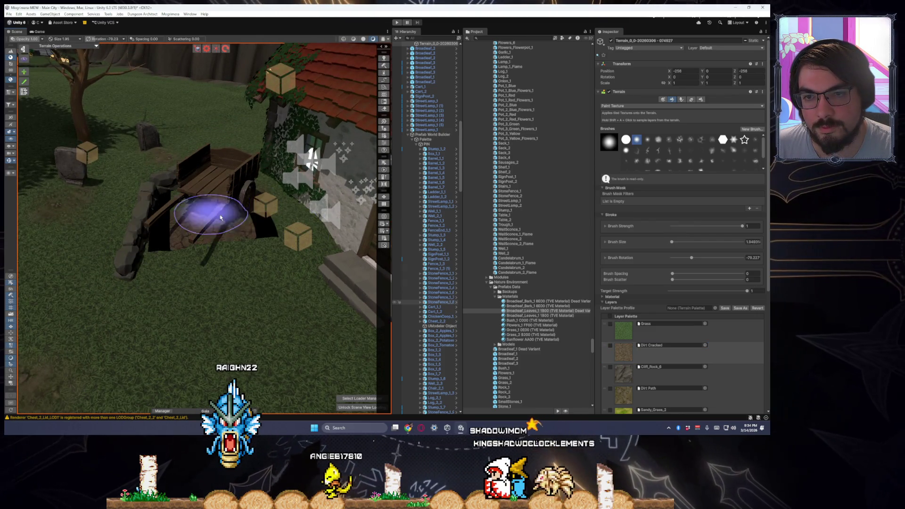
scroll(308, 293, "down", 2)
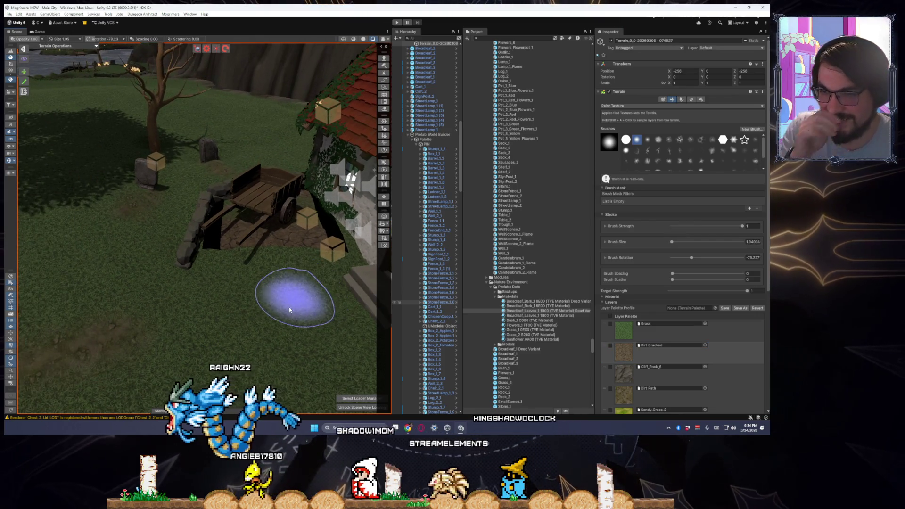
mouse_move(266, 312)
left_mouse_down()
mouse_move(229, 303)
mouse_move(250, 303)
mouse_move(250, 292)
mouse_move(259, 303)
mouse_move(271, 297)
left_mouse_up()
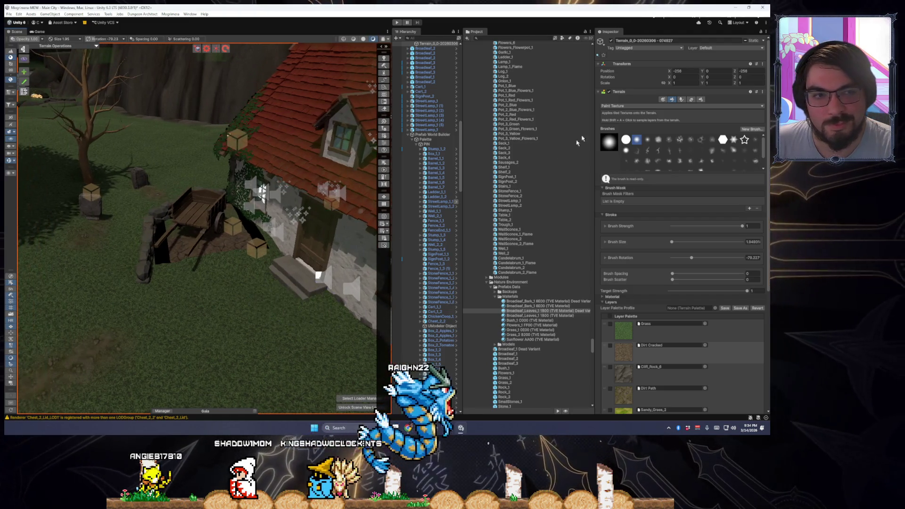
Cycle through the terrain tool list back to Paint Texture, then exit and select Broadleaf_1 (12).
left_click(616, 106)
left_click(619, 126)
left_click(616, 106)
left_click(621, 172)
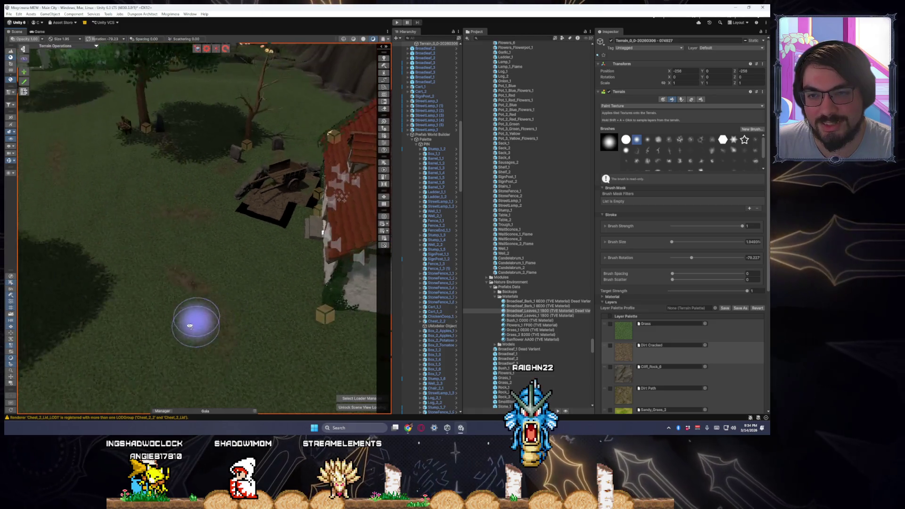
key("Escape")
mouse_move(206, 323)
left_mouse_down()
mouse_move(194, 300)
mouse_move(145, 276)
mouse_move(160, 294)
mouse_move(179, 283)
left_mouse_up()
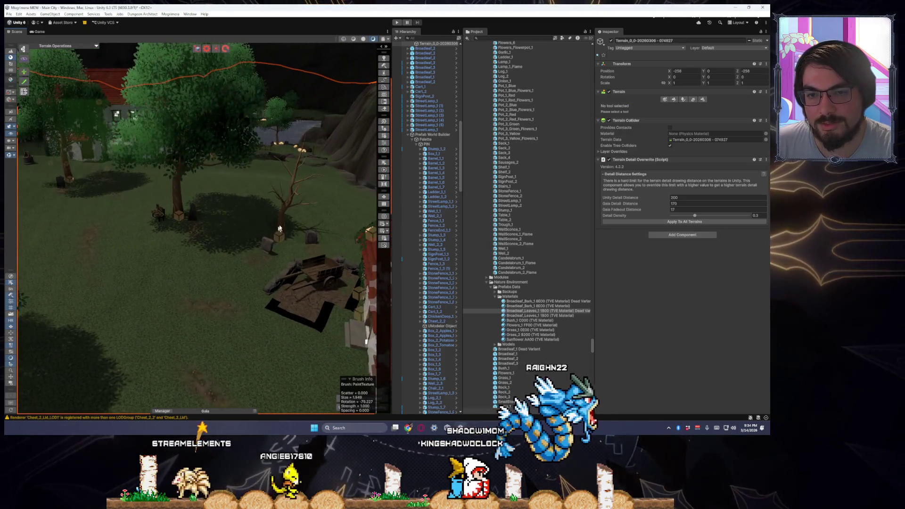
left_click(302, 203)
Duplicate Broadleaf_1 (12) twice with Ctrl+D and move each copy to a new grass spot.
mouse_move(302, 203)
left_mouse_down()
mouse_move(257, 260)
mouse_move(214, 260)
mouse_move(215, 272)
left_mouse_up()
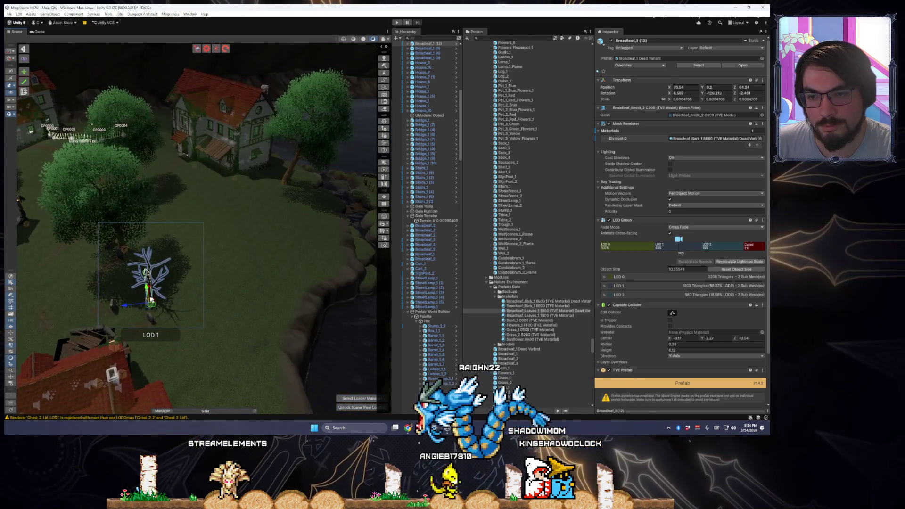
key("ctrl+d")
mouse_move(143, 311)
left_mouse_down()
mouse_move(224, 219)
mouse_move(210, 222)
left_mouse_up()
key("e")
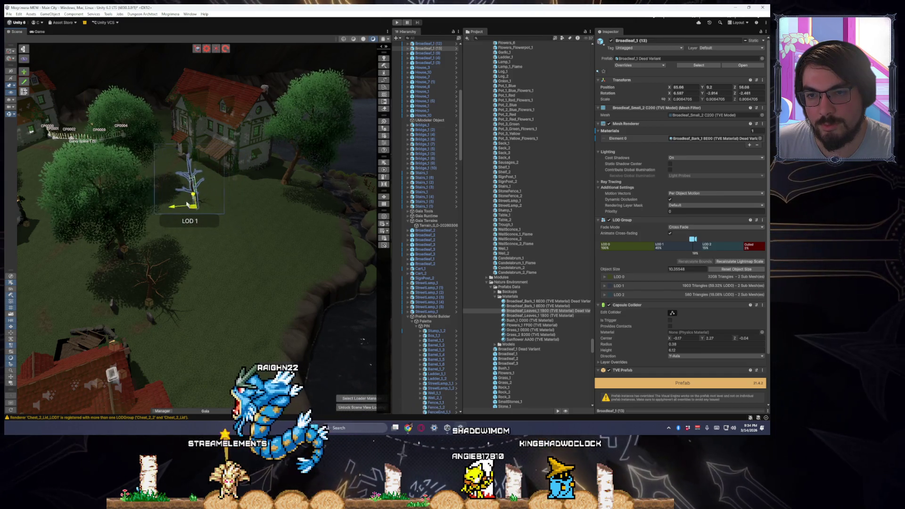
key("ctrl+d")
mouse_move(189, 197)
left_mouse_down()
mouse_move(270, 241)
mouse_move(272, 281)
mouse_move(363, 316)
left_mouse_up()
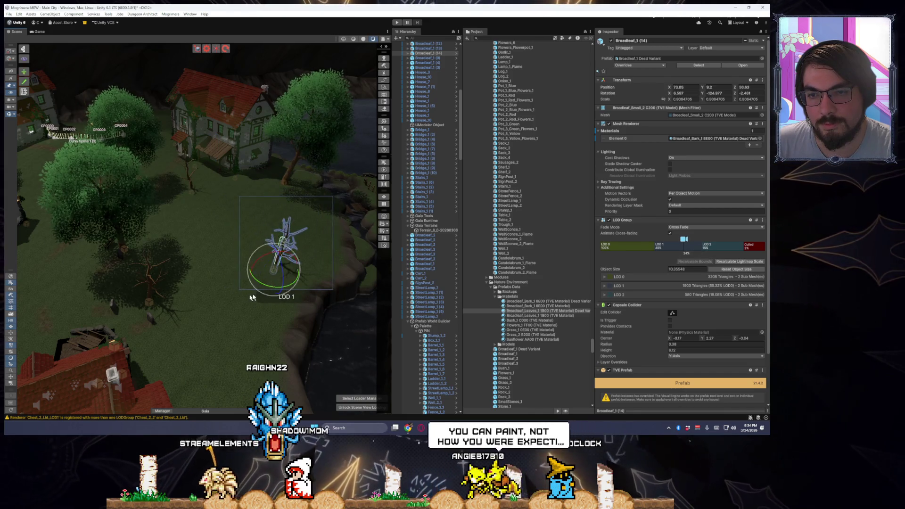
scroll(251, 298, "down", 5)
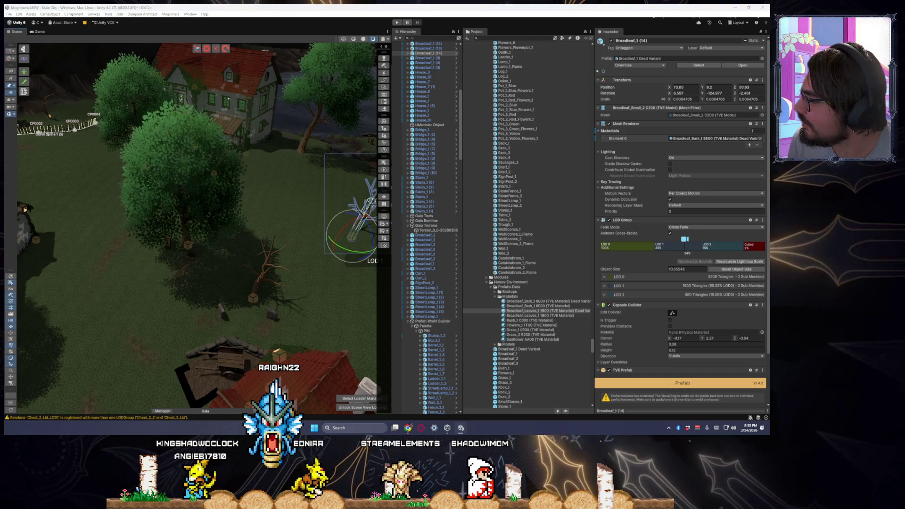
mouse_move(203, 291)
left_mouse_down()
mouse_move(391, 289)
mouse_move(214, 293)
left_mouse_up()
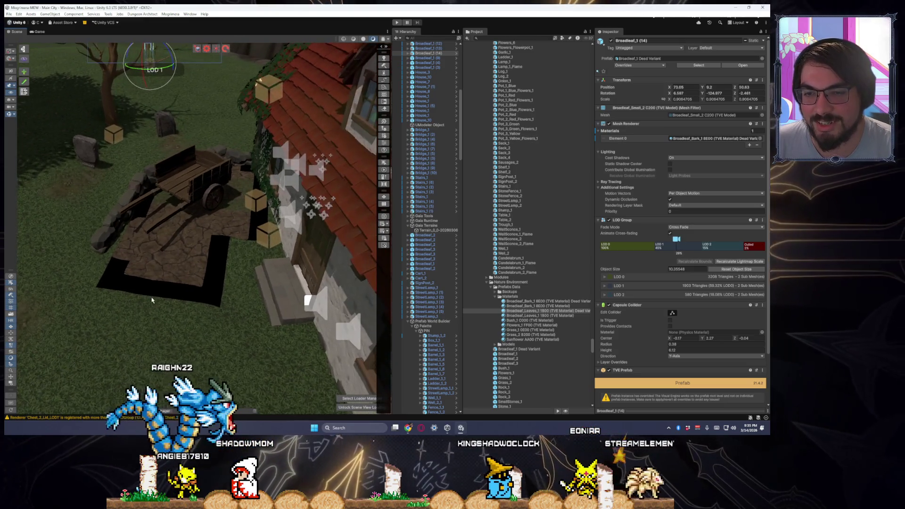
left_click(207, 320)
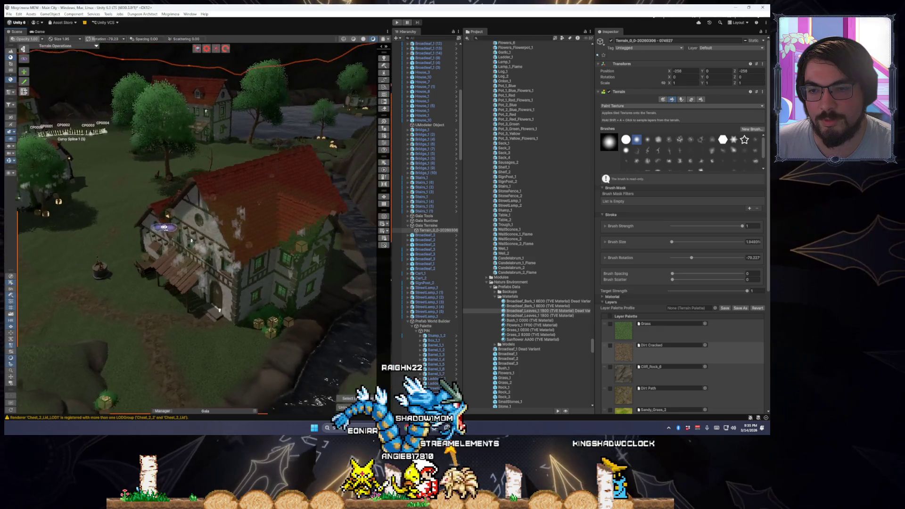
mouse_move(215, 226)
left_mouse_down()
mouse_move(434, 205)
mouse_move(687, 233)
left_mouse_up()
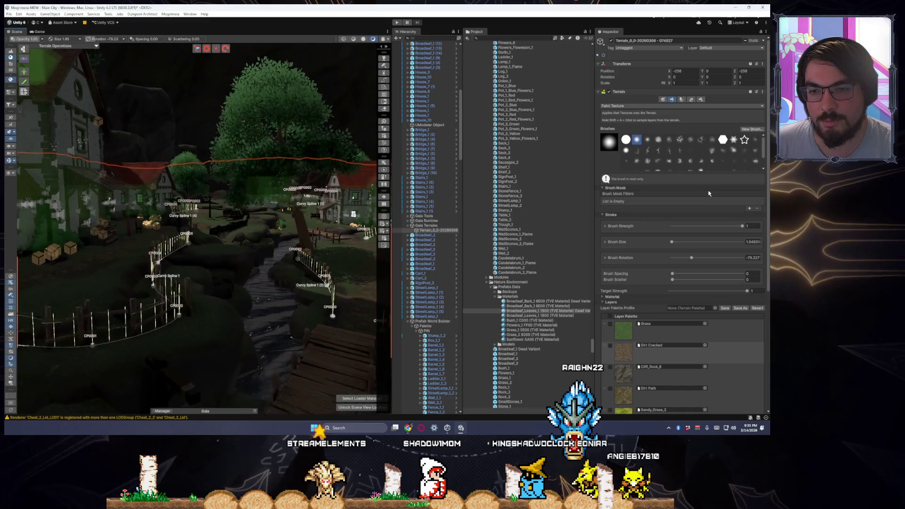
Delete the unwanted bush next to the crates below the rocks.
mouse_move(615, 203)
left_mouse_down()
mouse_move(26, 208)
mouse_move(45, 202)
mouse_move(21, 212)
left_mouse_up()
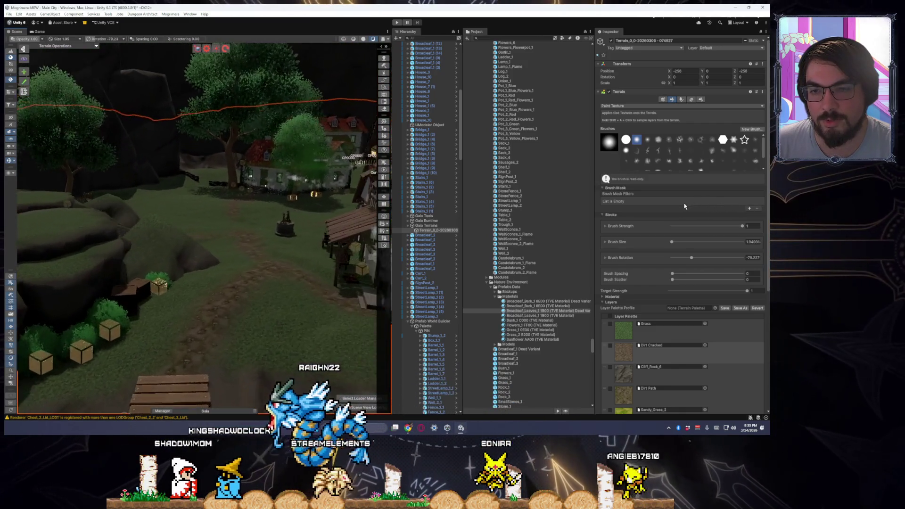
left_click_drag(283, 236, 389, 265)
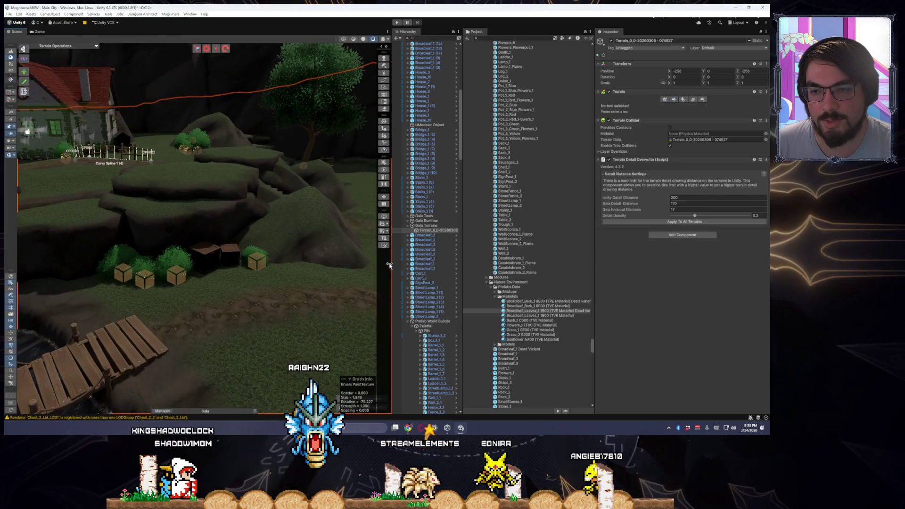
left_click(250, 260)
key("Delete")
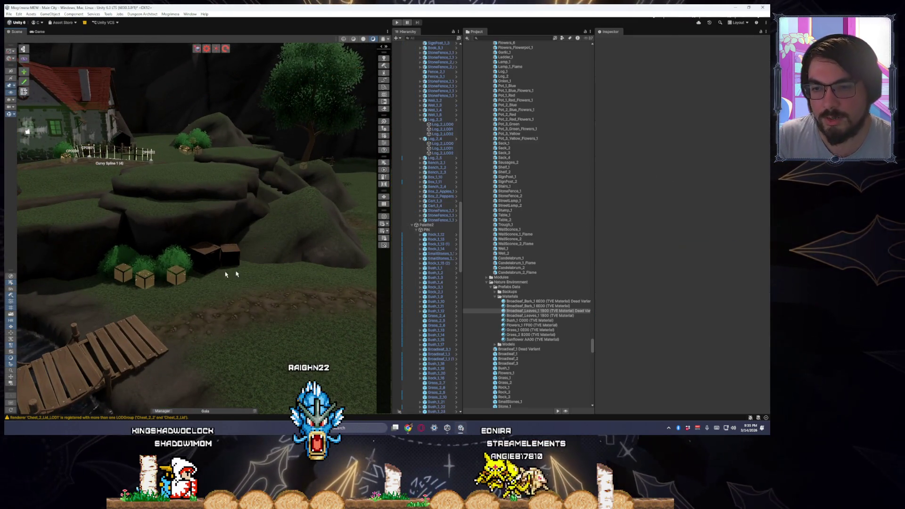
Nudge the Broadleaf_3_2 tree by the stone stairs slightly and frame it in view.
left_click(173, 273)
mouse_move(182, 283)
left_mouse_down()
mouse_move(273, 273)
mouse_move(208, 288)
mouse_move(122, 288)
mouse_move(159, 293)
left_mouse_up()
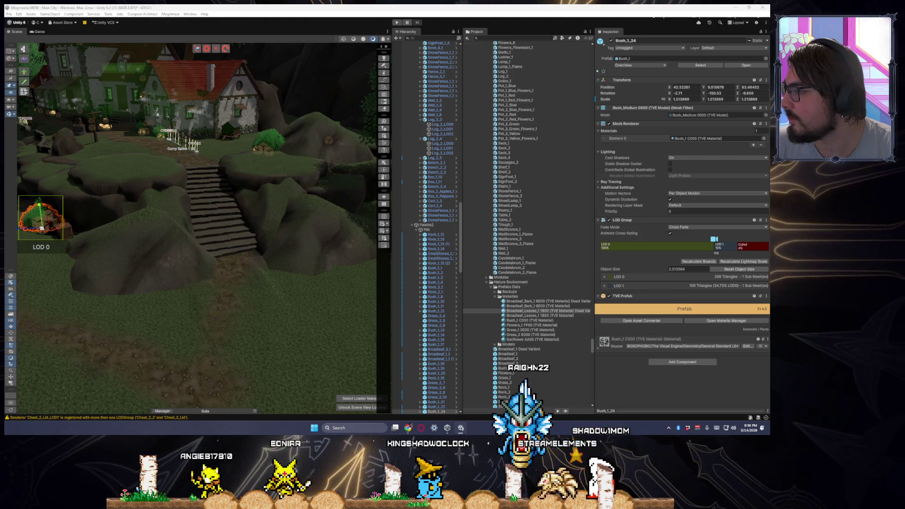
scroll(60, 269, "up", 10)
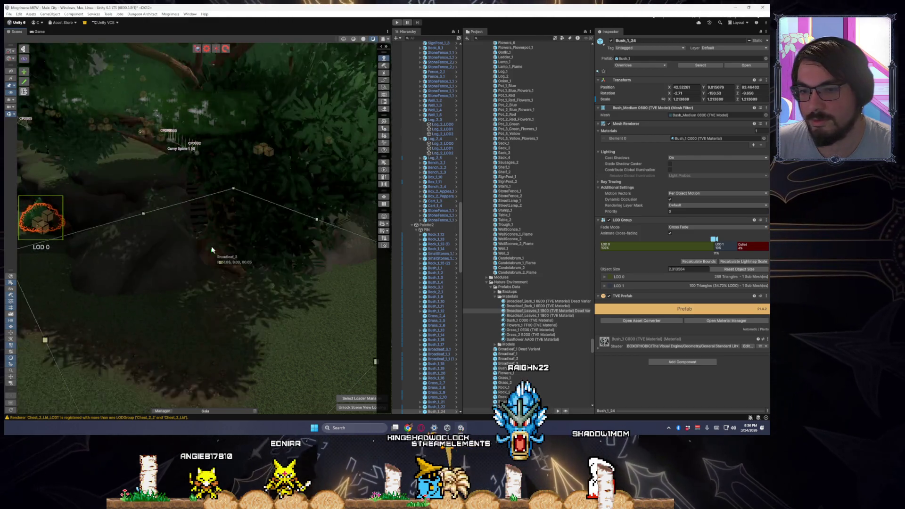
scroll(178, 286, "up", 10)
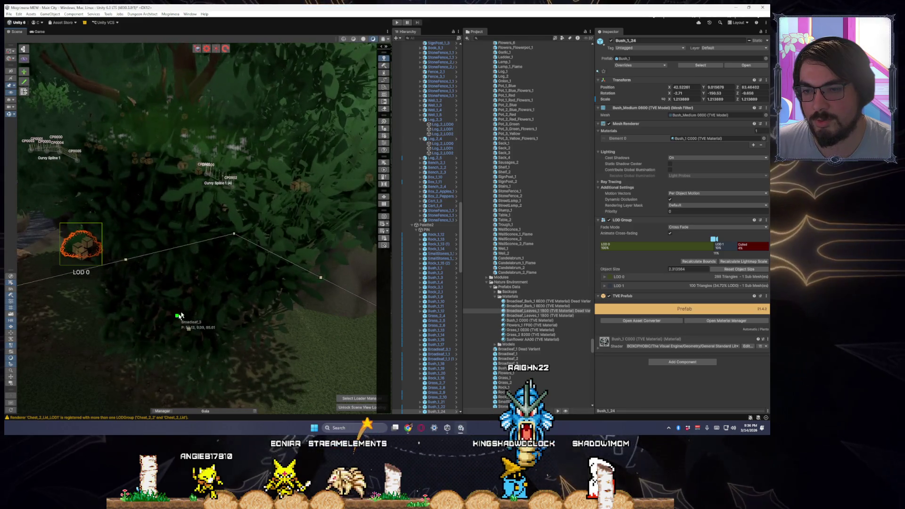
scroll(246, 310, "down", 10)
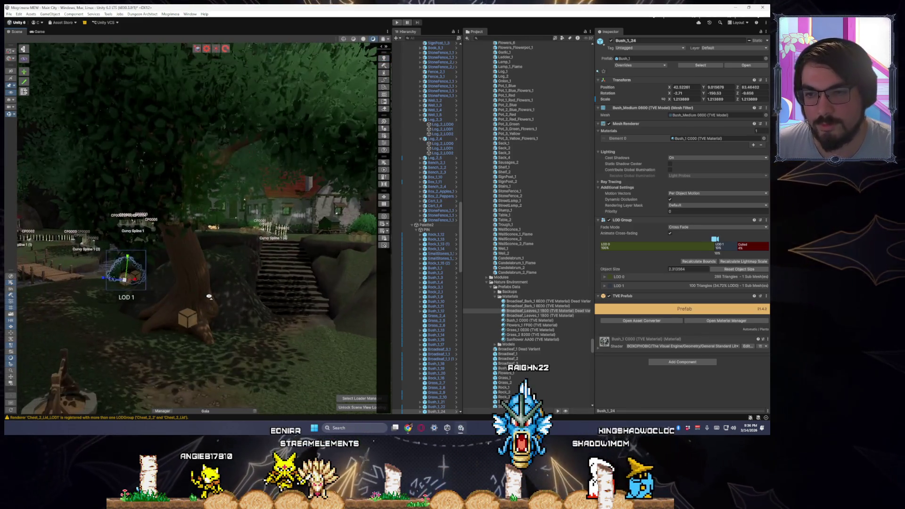
left_click(195, 289)
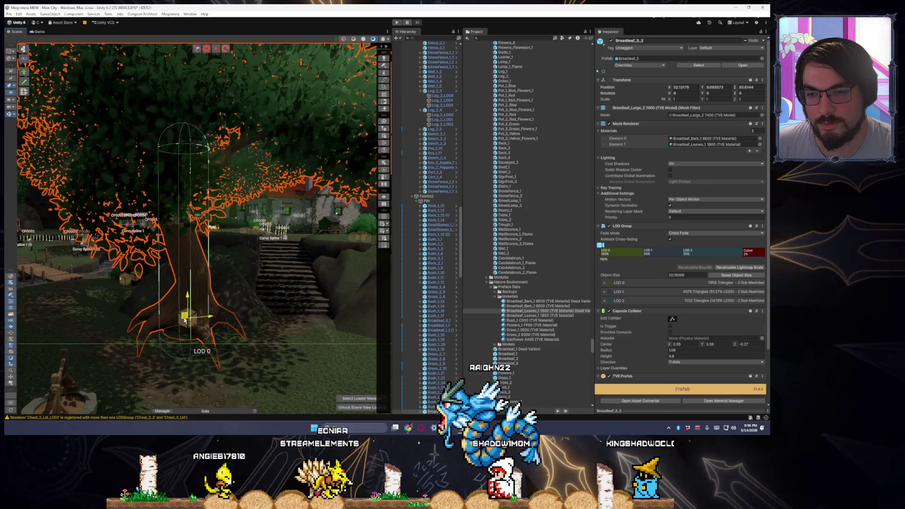
mouse_move(186, 326)
left_mouse_down()
mouse_move(205, 327)
mouse_move(168, 315)
left_mouse_up()
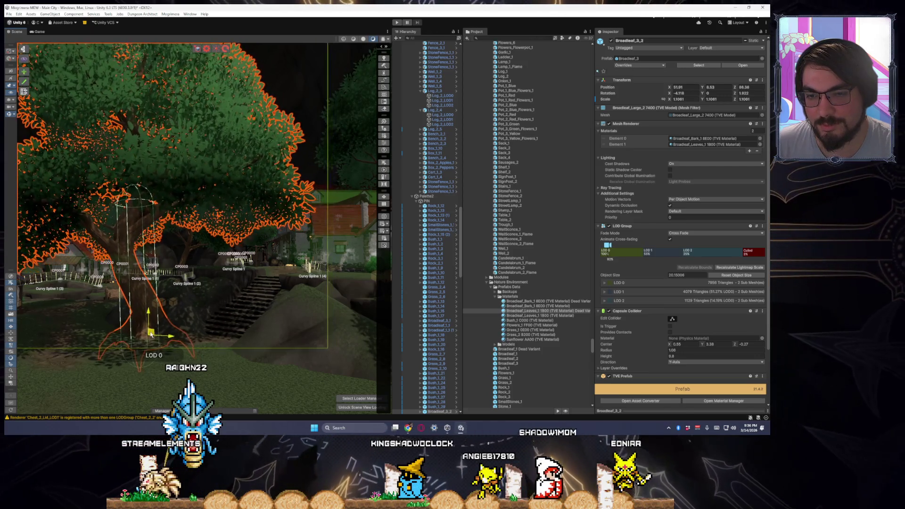
key("f")
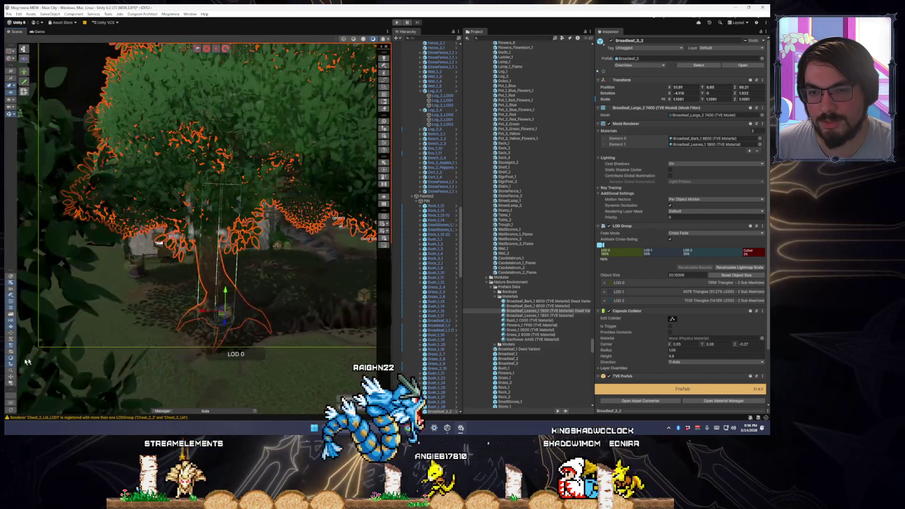
scroll(213, 353, "up", 5)
scroll(212, 353, "down", 5)
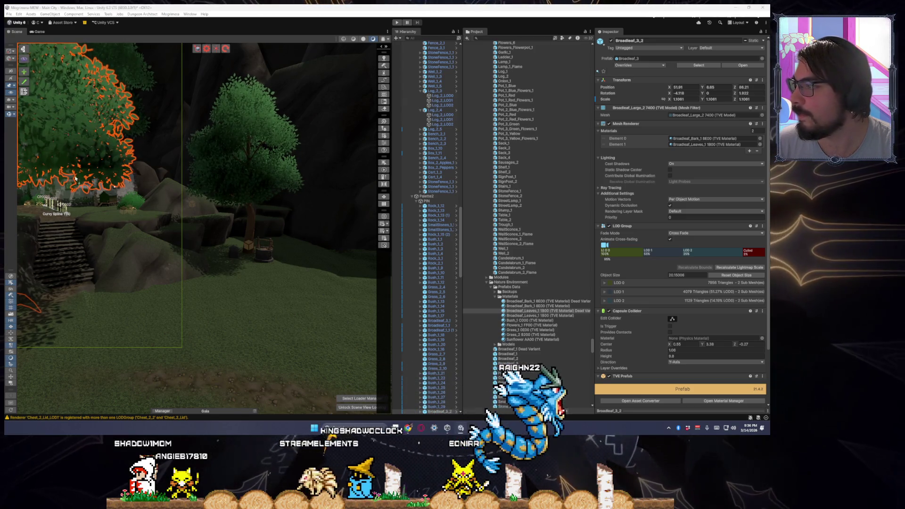
mouse_move(232, 292)
left_mouse_down()
mouse_move(161, 302)
mouse_move(151, 289)
mouse_move(172, 299)
left_mouse_up()
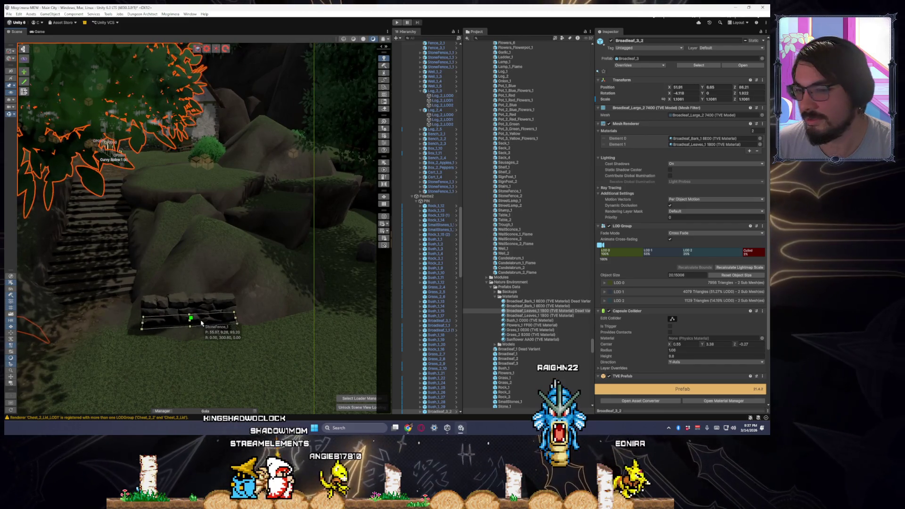
Move the stone fence piece near the path up the slope and tilt it onto the ground.
left_click_drag(302, 325, 271, 322)
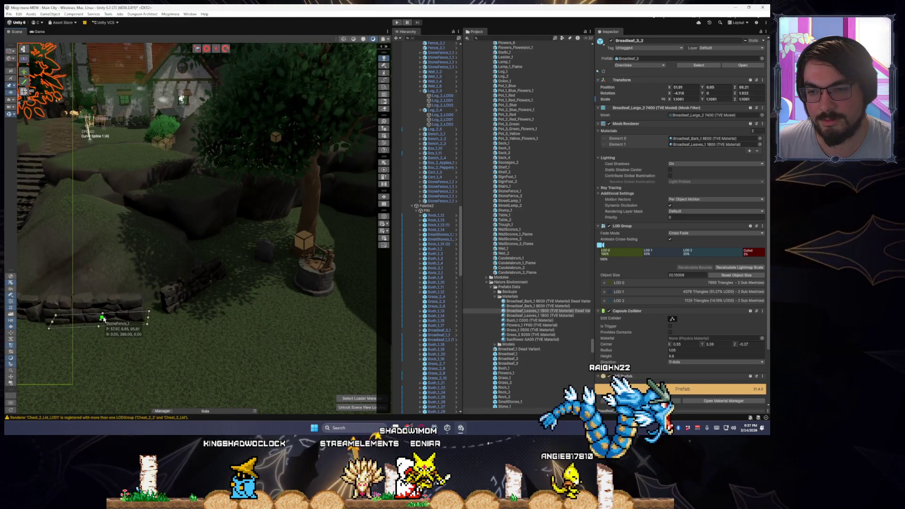
left_click(113, 318)
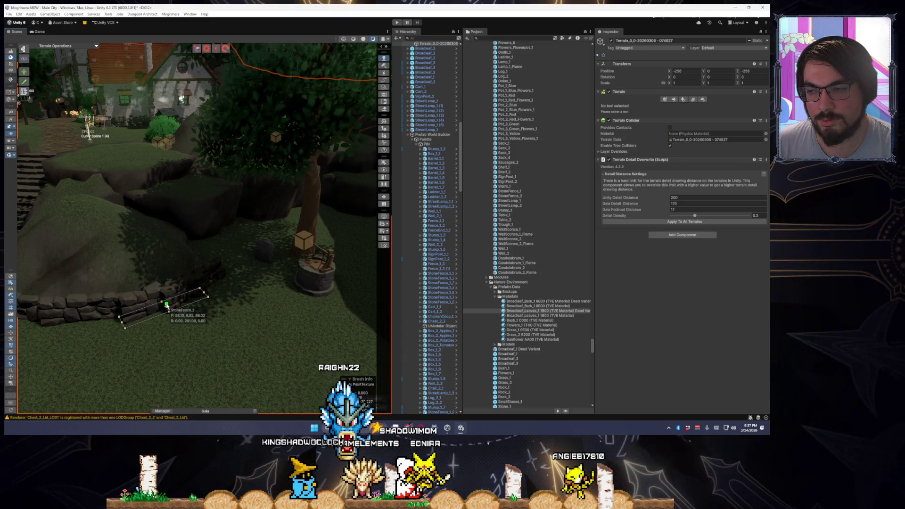
left_click(209, 288)
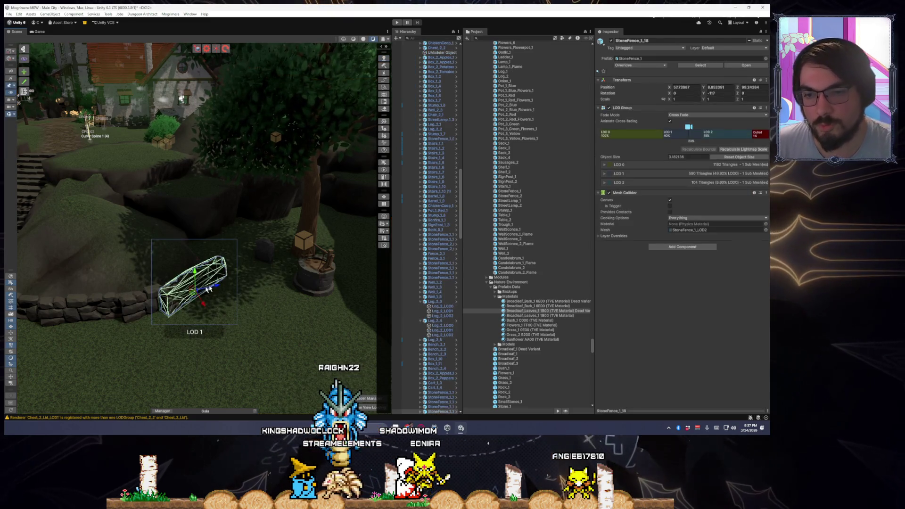
mouse_move(197, 293)
left_mouse_down()
mouse_move(210, 279)
mouse_move(224, 286)
mouse_move(212, 290)
left_mouse_up()
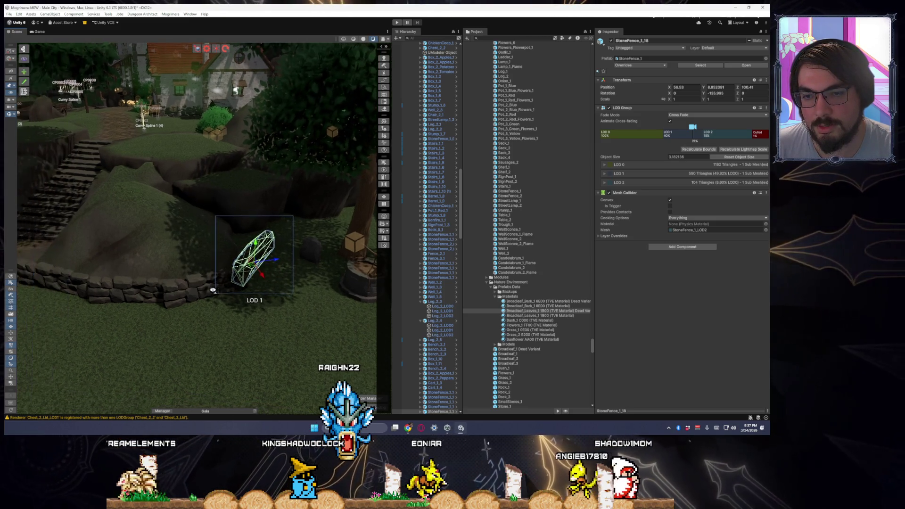
mouse_move(279, 304)
left_mouse_down()
mouse_move(265, 313)
mouse_move(190, 253)
mouse_move(207, 259)
mouse_move(252, 221)
mouse_move(246, 226)
left_mouse_up()
key("e")
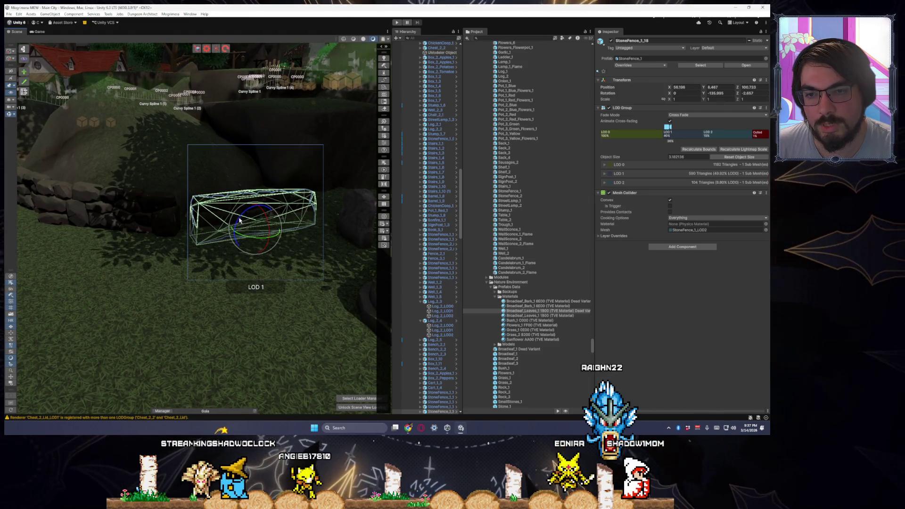
Frame StoneFence_1_20, then nudge StoneFence_1_19 into place along the wall.
left_click(133, 222)
key("f")
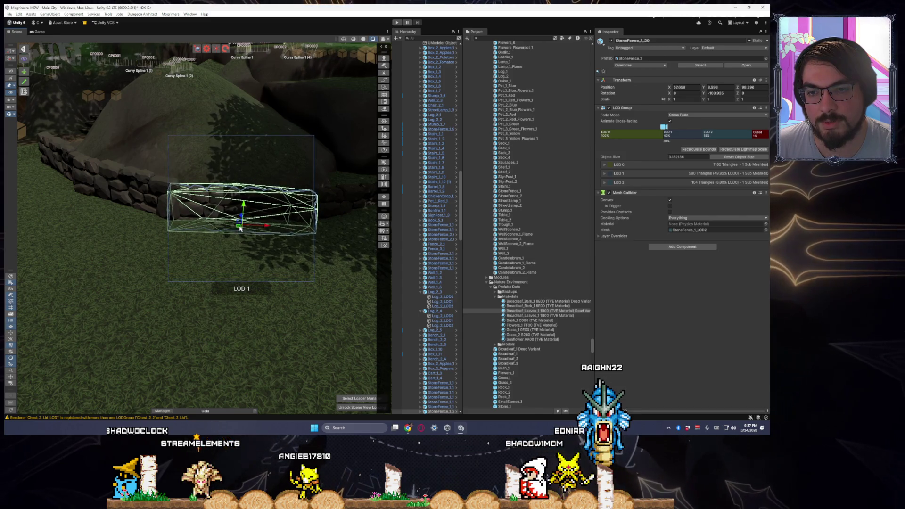
left_click(133, 194)
key("f")
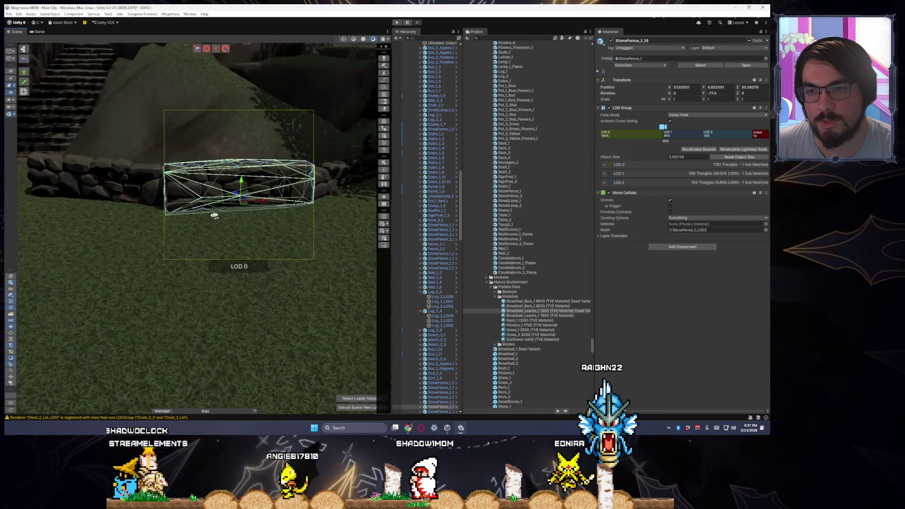
left_click_drag(234, 203, 175, 213)
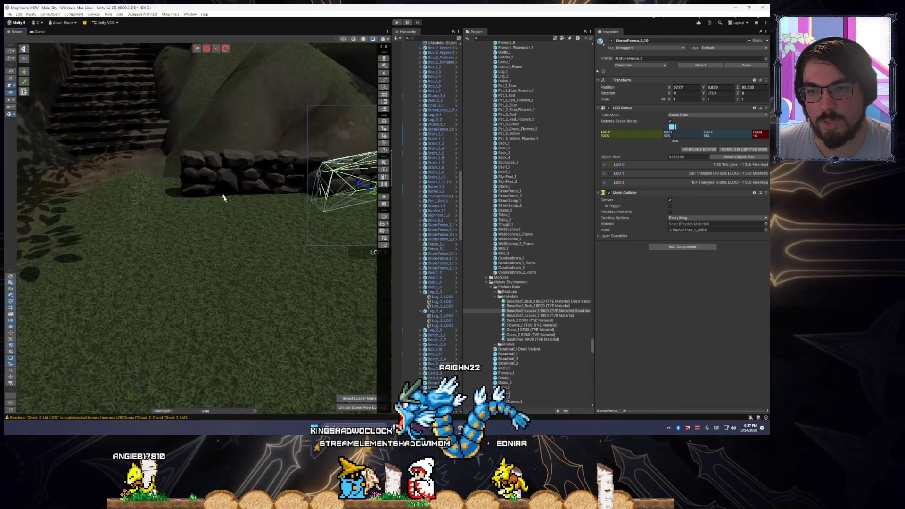
Turn and tilt StoneFence_1_17 to follow the slope.
left_click(222, 191)
key("f")
key("e")
mouse_move(249, 203)
left_mouse_down()
mouse_move(251, 189)
mouse_move(241, 204)
mouse_move(289, 210)
mouse_move(231, 227)
left_mouse_up()
key("w")
Slide the upright StoneFence_1_20 into line with the rest of the wall.
left_click(198, 261)
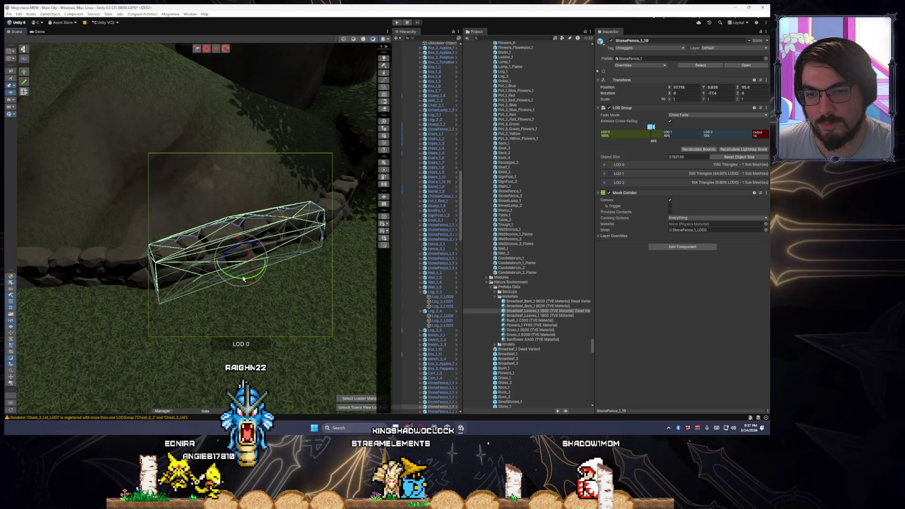
left_click_drag(246, 278, 234, 257)
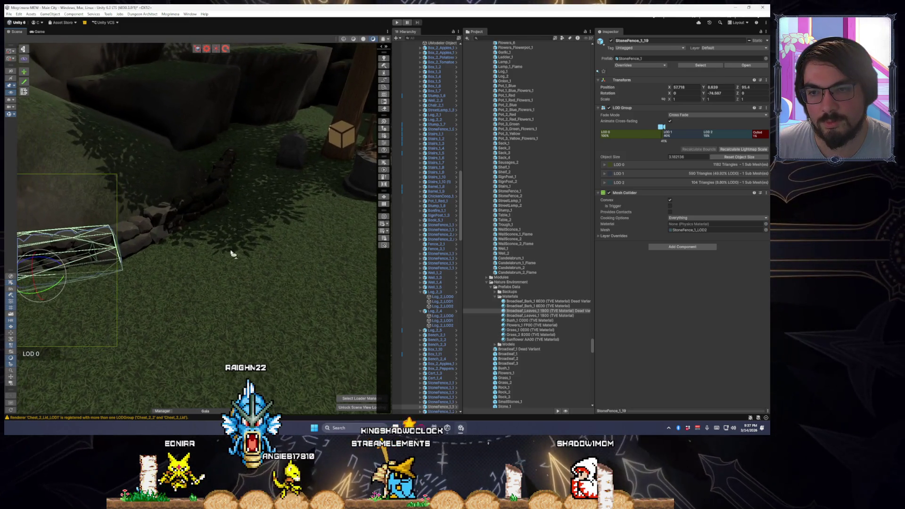
left_click(209, 203)
key("f")
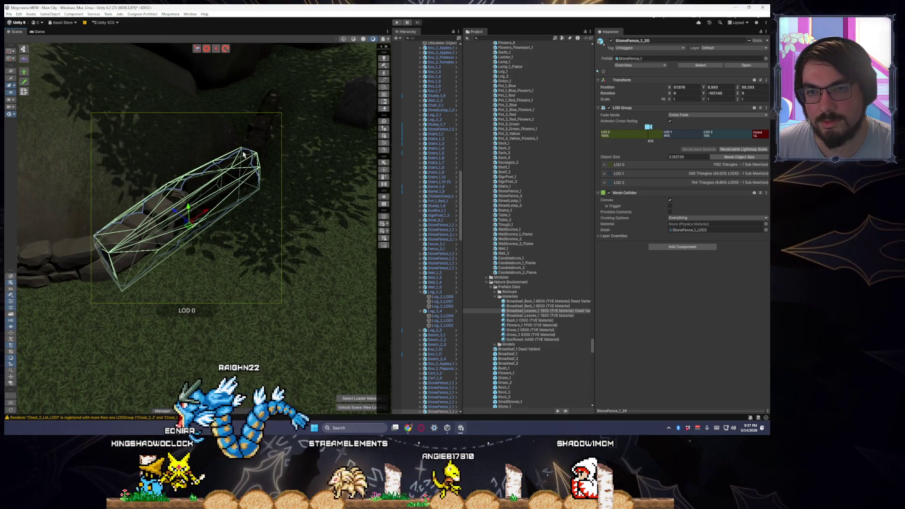
left_click_drag(263, 193, 270, 223)
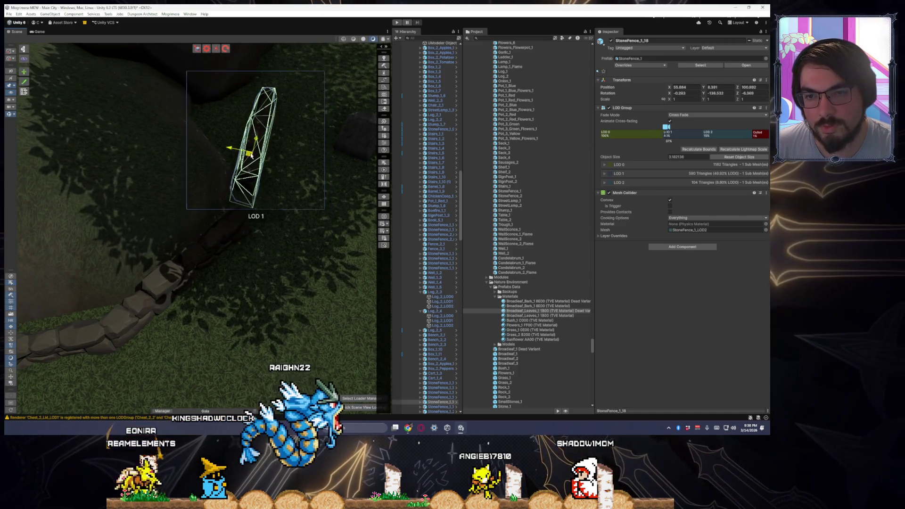
left_click_drag(251, 157, 253, 162)
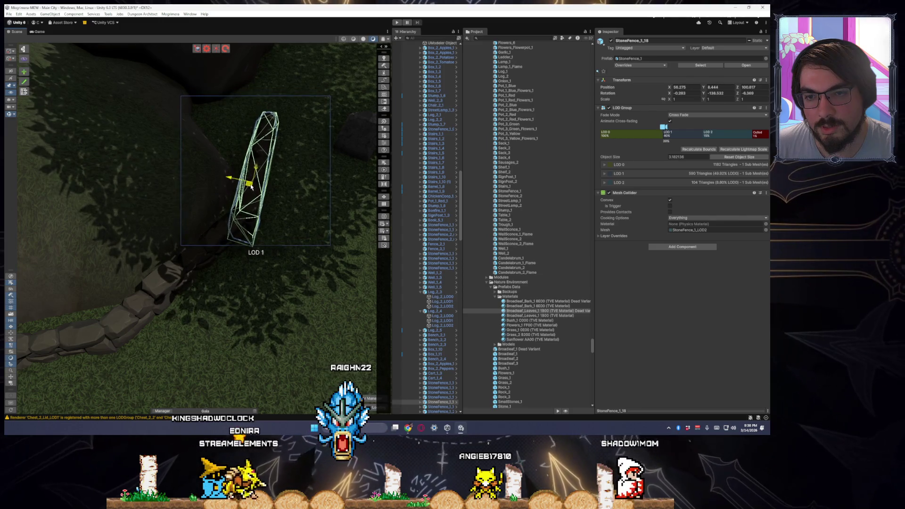
left_click(235, 212)
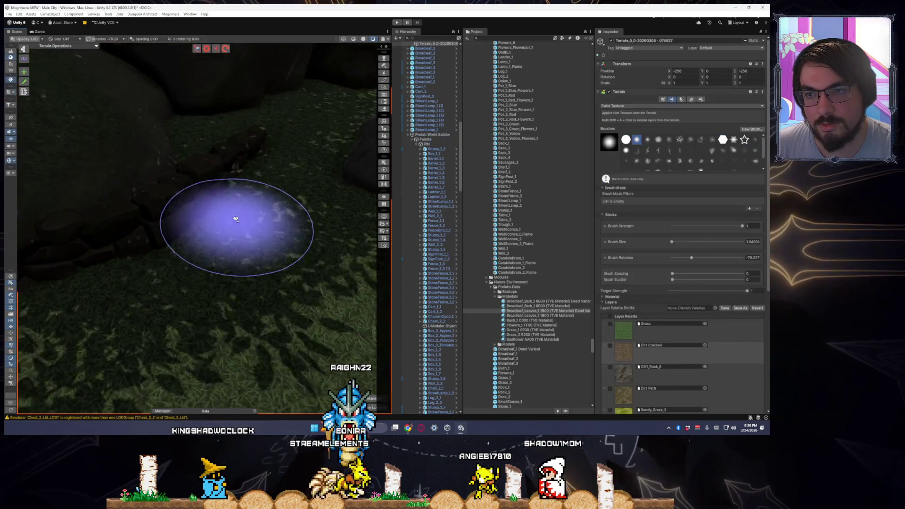
Leave terrain painting and select the SM_Tomb_04_2 gravestone beside the well.
scroll(235, 218, "down", 10)
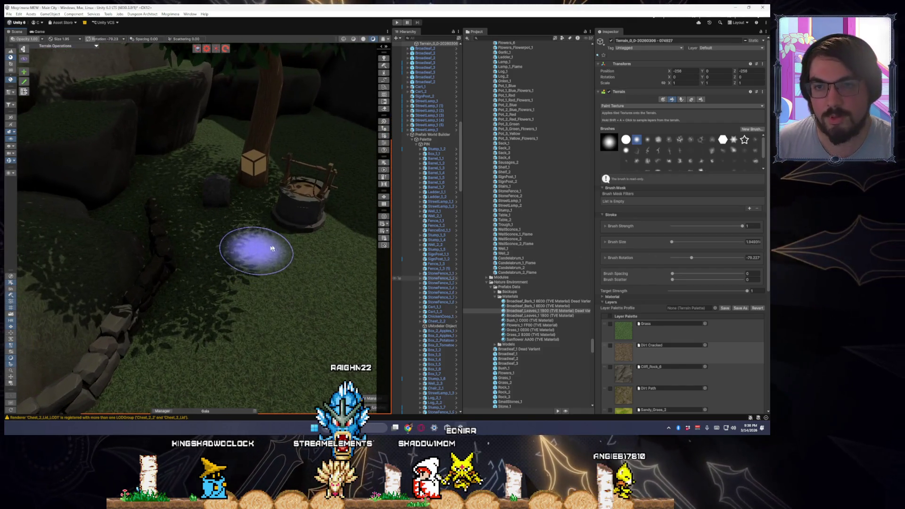
key("w")
mouse_move(277, 260)
left_mouse_down()
mouse_move(172, 231)
mouse_move(222, 249)
left_mouse_up()
left_click(173, 230)
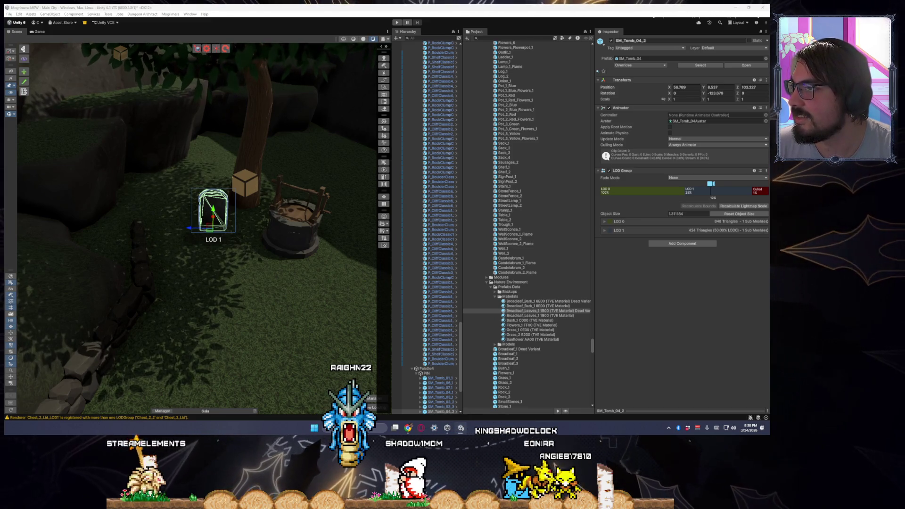
Orbit around the gravestone and well, then select the Stump_1_9 stump on the grass.
key("v")
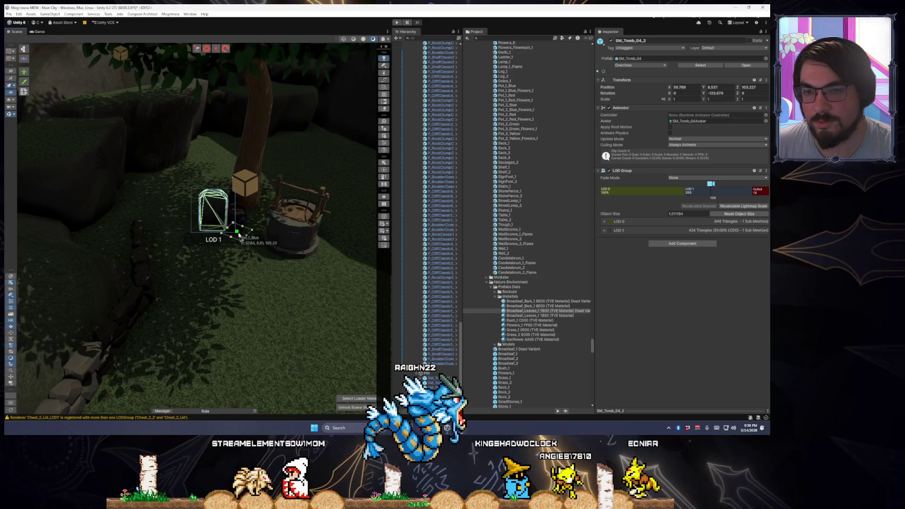
left_click_drag(181, 246, 215, 252)
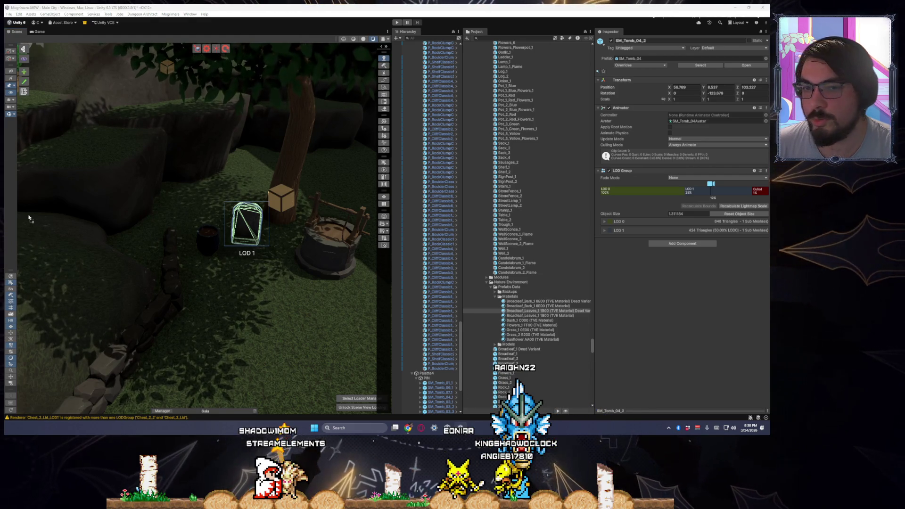
left_click_drag(113, 294, 204, 303)
mouse_move(147, 287)
left_mouse_down()
mouse_move(121, 287)
mouse_move(161, 267)
left_mouse_up()
mouse_move(164, 309)
left_mouse_down()
mouse_move(158, 283)
mouse_move(137, 330)
mouse_move(124, 321)
mouse_move(121, 307)
mouse_move(146, 312)
mouse_move(122, 221)
left_mouse_up()
mouse_move(198, 273)
left_mouse_down()
mouse_move(141, 283)
mouse_move(91, 239)
left_mouse_up()
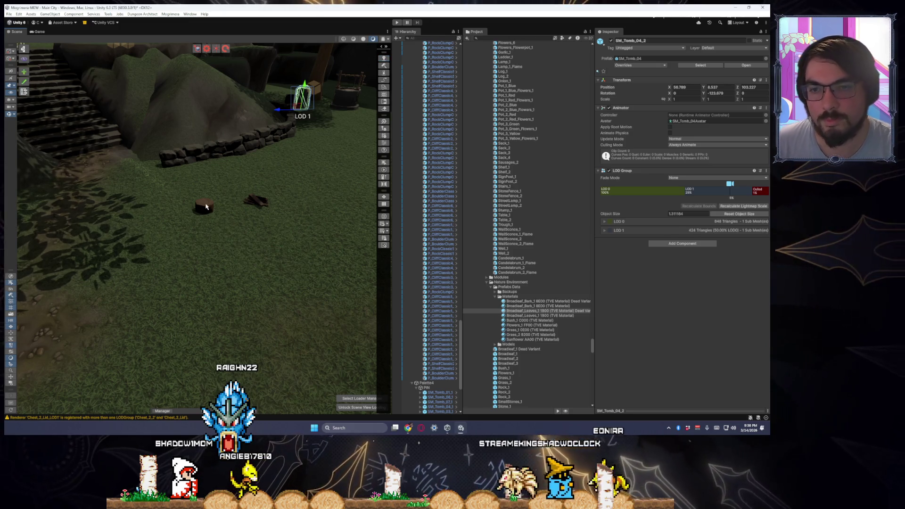
left_click(206, 206)
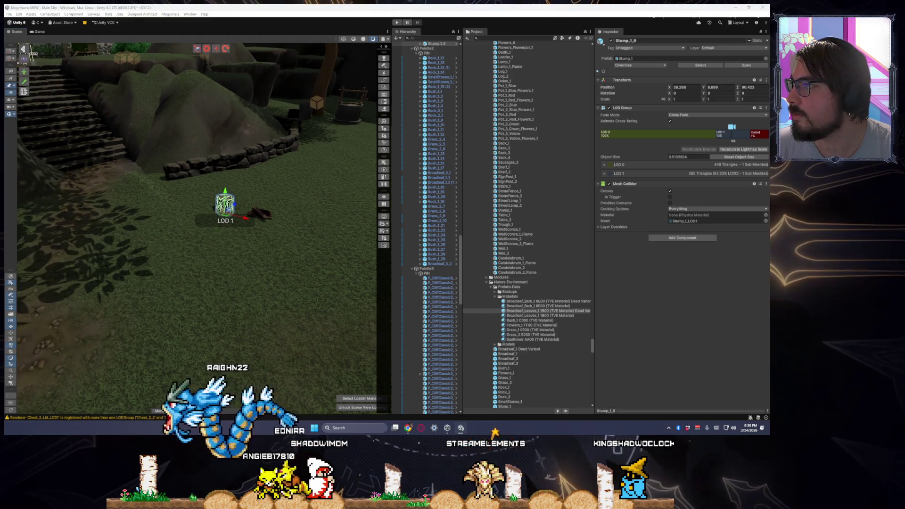
Place two Bush_1 bushes beside the stump and a Bonfire_1 next to them.
left_click_drag(200, 234, 163, 281)
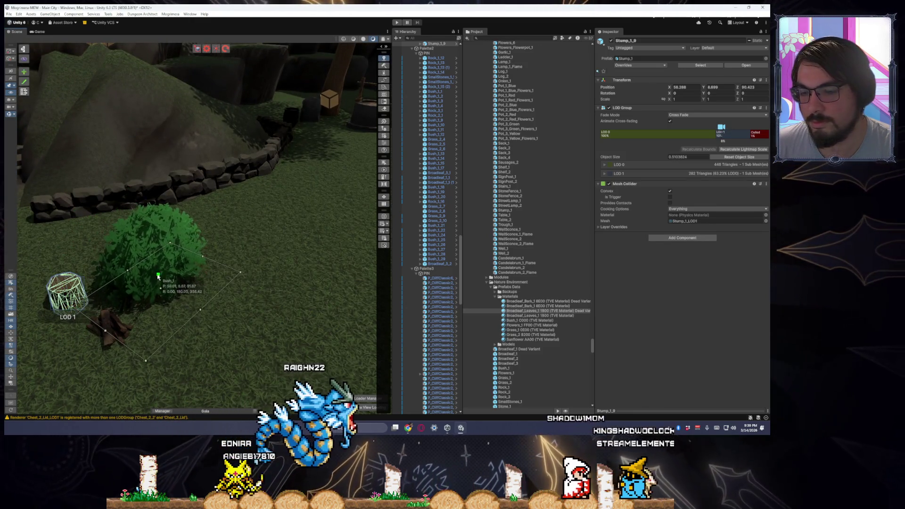
scroll(142, 280, "down", 3)
left_click(139, 280)
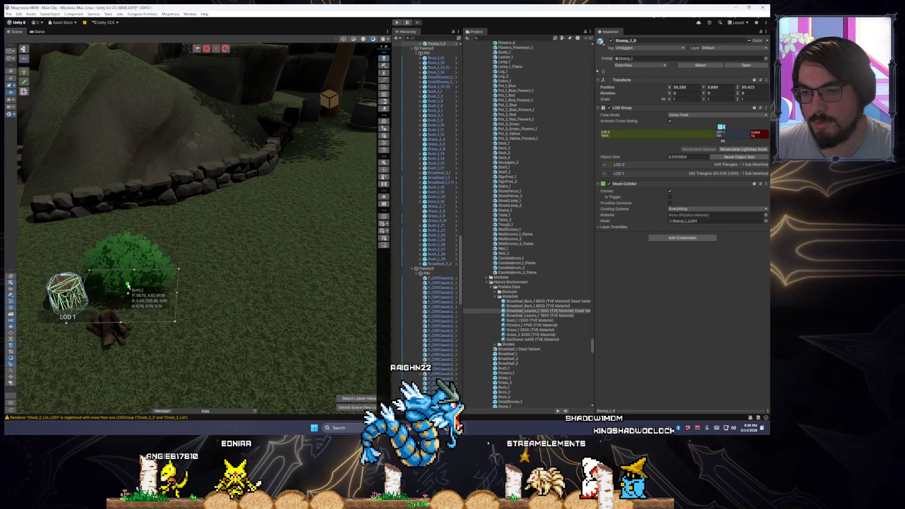
scroll(186, 312, "down", 5)
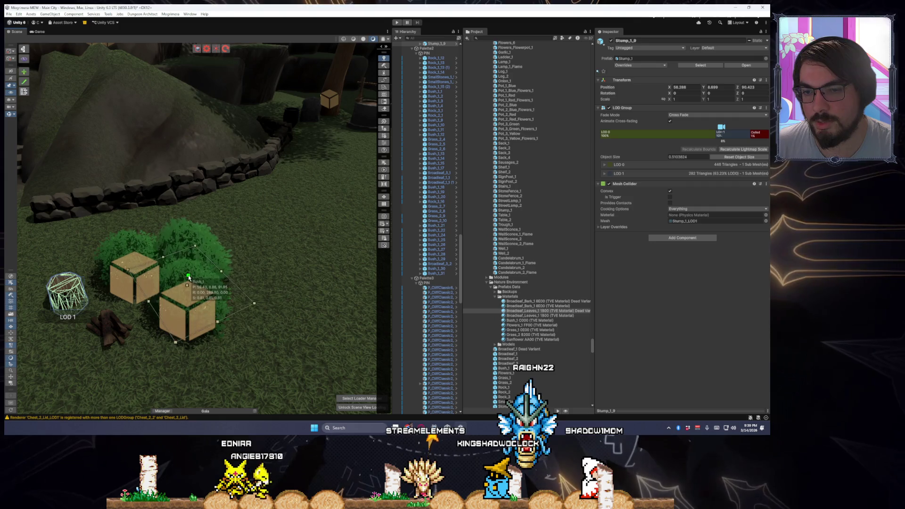
left_click(191, 278)
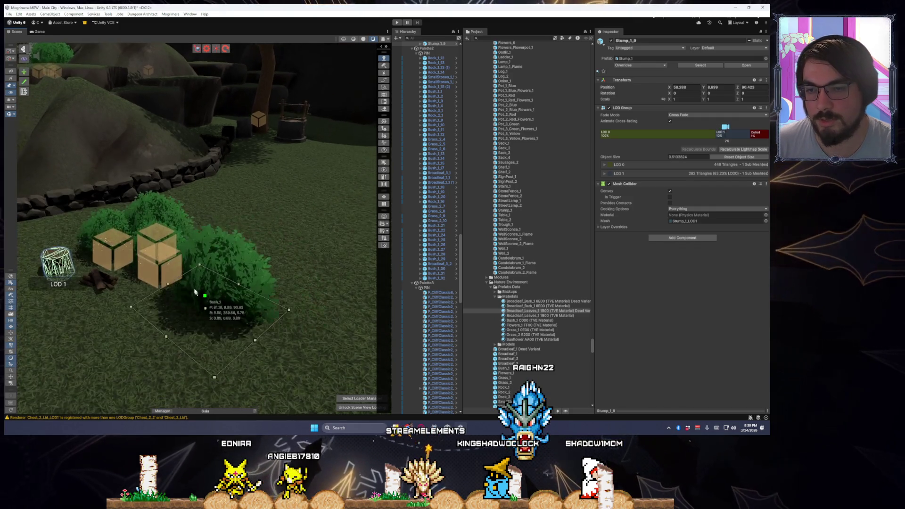
left_click(157, 273)
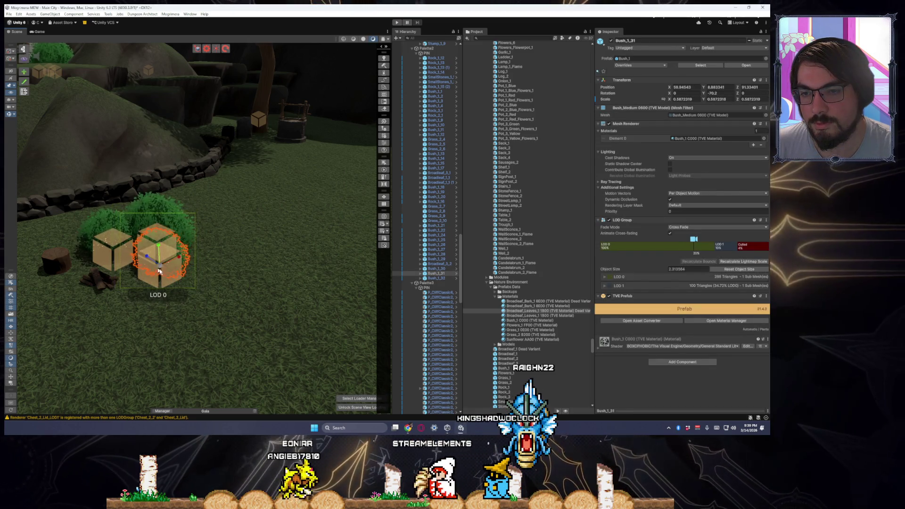
left_click(102, 293)
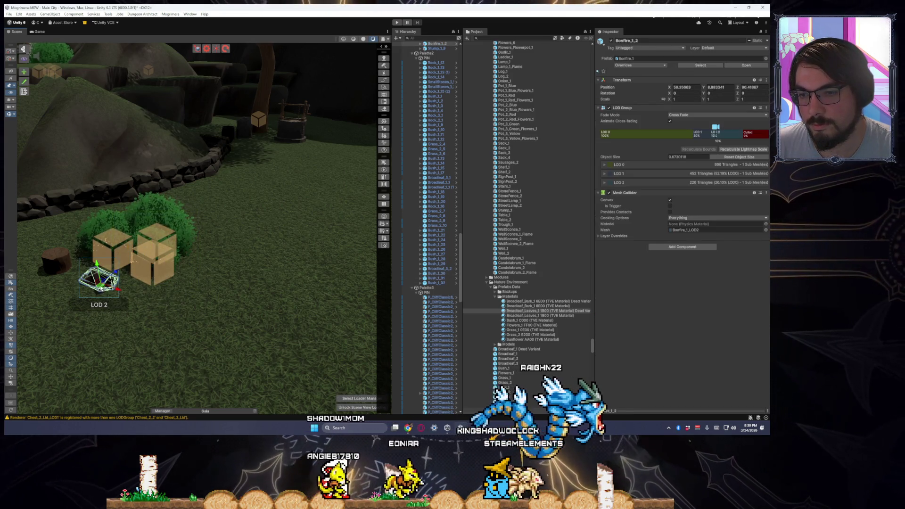
Rotate the bonfire about 72° around its vertical Y axis.
left_click(48, 291)
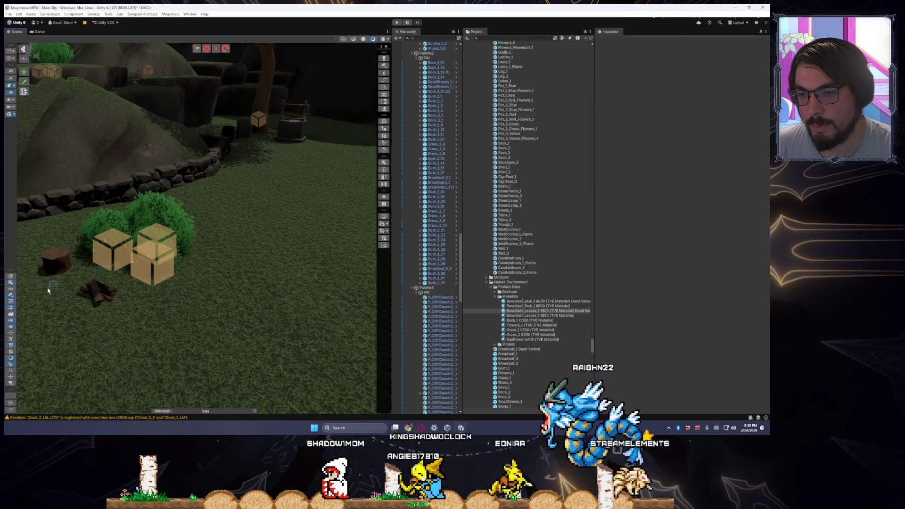
left_click(53, 270)
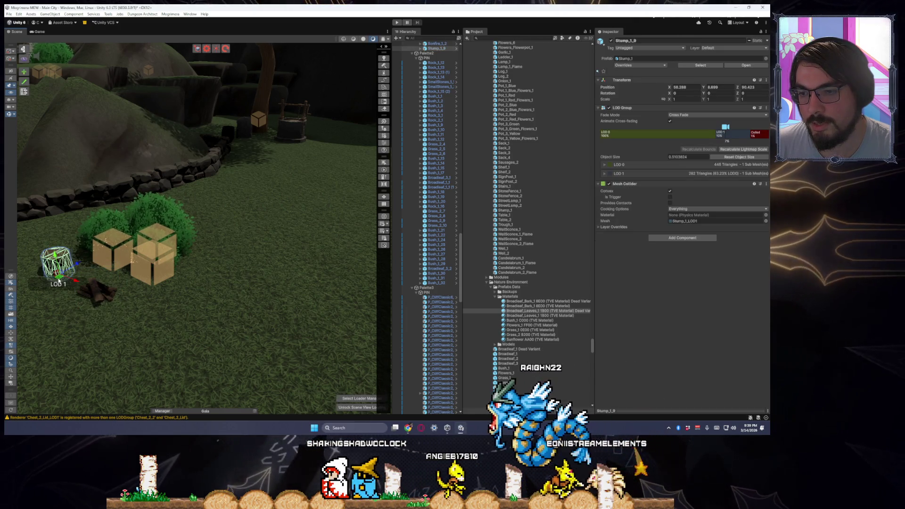
left_click(96, 302)
key("e")
mouse_move(92, 312)
left_mouse_down()
mouse_move(80, 304)
mouse_move(33, 329)
left_mouse_up()
key("w")
mouse_move(87, 304)
left_mouse_down()
mouse_move(216, 270)
mouse_move(46, 262)
mouse_move(165, 309)
mouse_move(204, 259)
left_mouse_up()
left_click(188, 259)
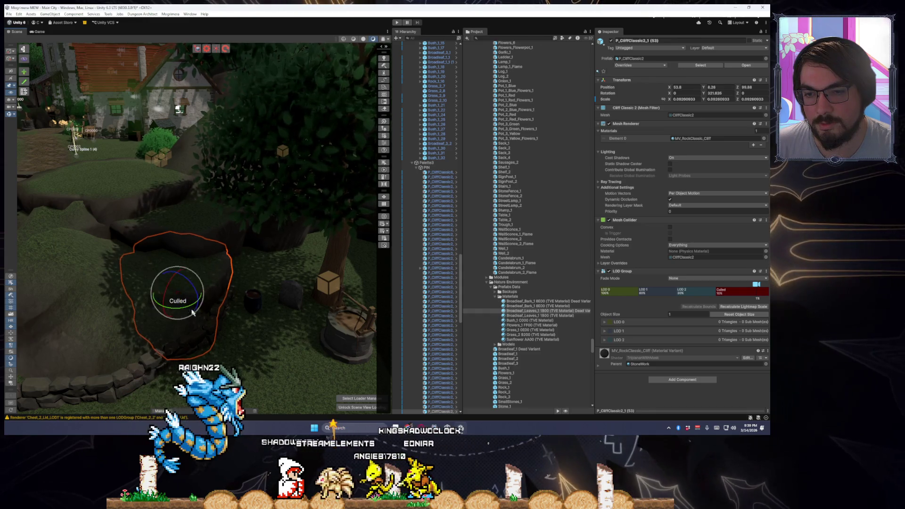
Orbit around the cliff rocks, checking P_CliffClassic3_2 and P_CliffClassic2_1.
mouse_move(227, 305)
left_mouse_down()
mouse_move(205, 298)
mouse_move(195, 259)
left_mouse_up()
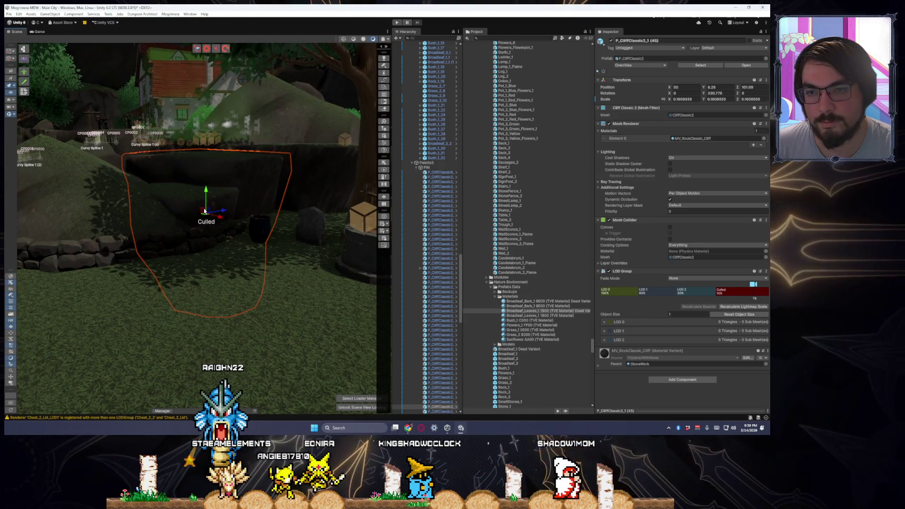
left_click_drag(204, 215, 258, 228)
left_click_drag(254, 268, 229, 247)
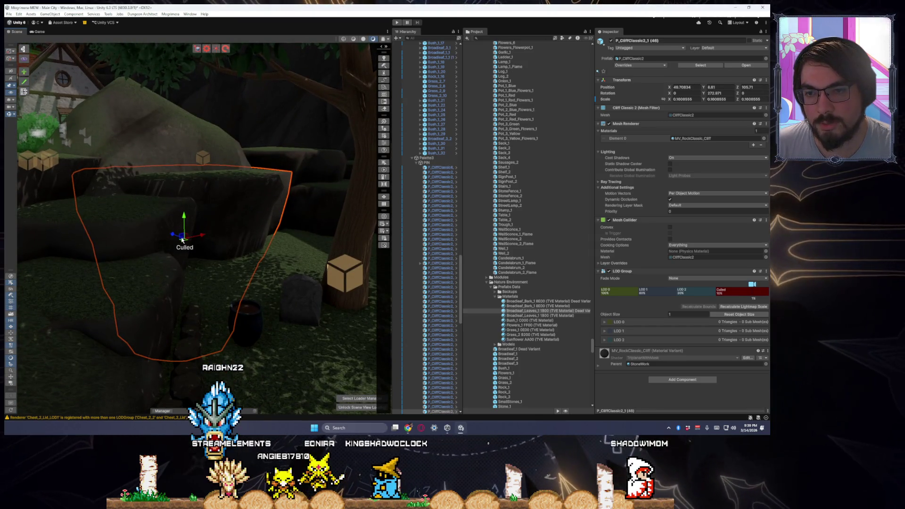
mouse_move(177, 235)
left_mouse_down()
mouse_move(188, 236)
mouse_move(162, 236)
mouse_move(152, 251)
mouse_move(229, 308)
mouse_move(219, 313)
mouse_move(232, 293)
mouse_move(245, 288)
mouse_move(254, 299)
mouse_move(283, 278)
mouse_move(276, 248)
mouse_move(177, 245)
left_mouse_up()
left_click(229, 308)
left_click(246, 288)
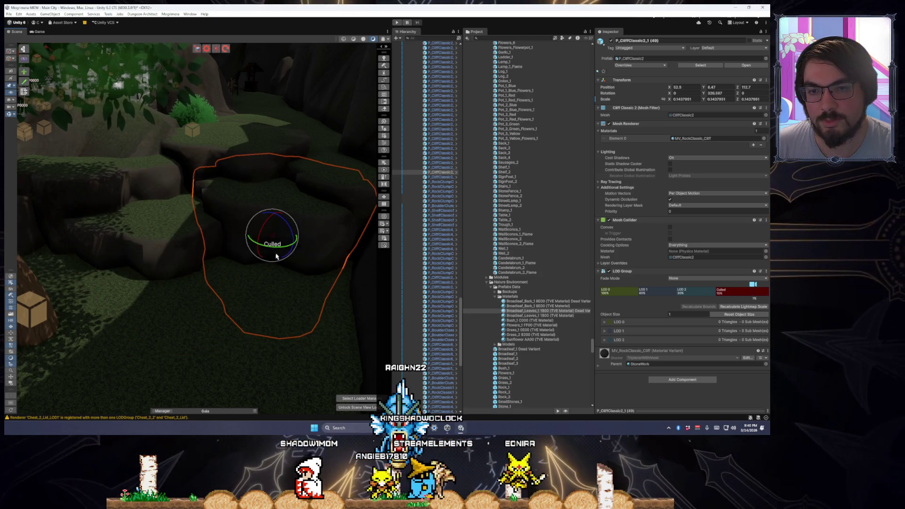
Frame a cliff piece and rotate P_CliffClassic2_1 (48) to about 408° on Y.
left_click(190, 292)
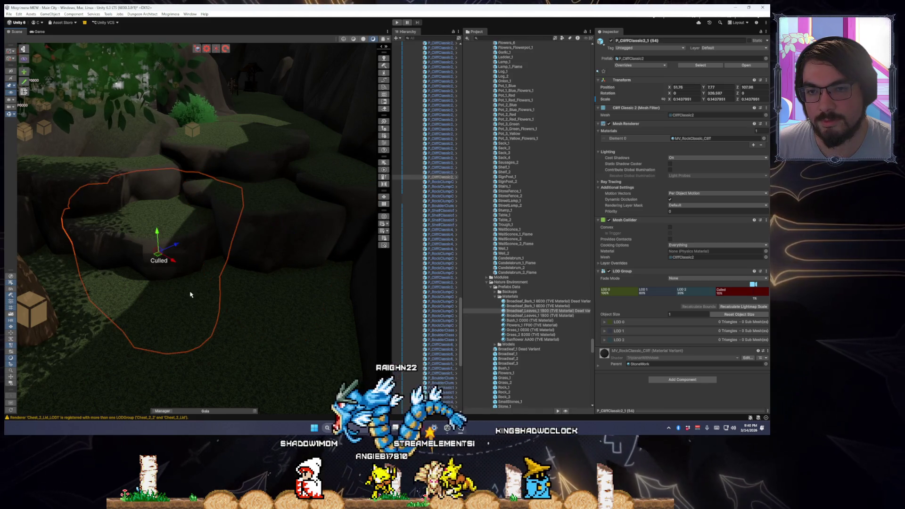
key("f")
left_click(348, 215)
key("e")
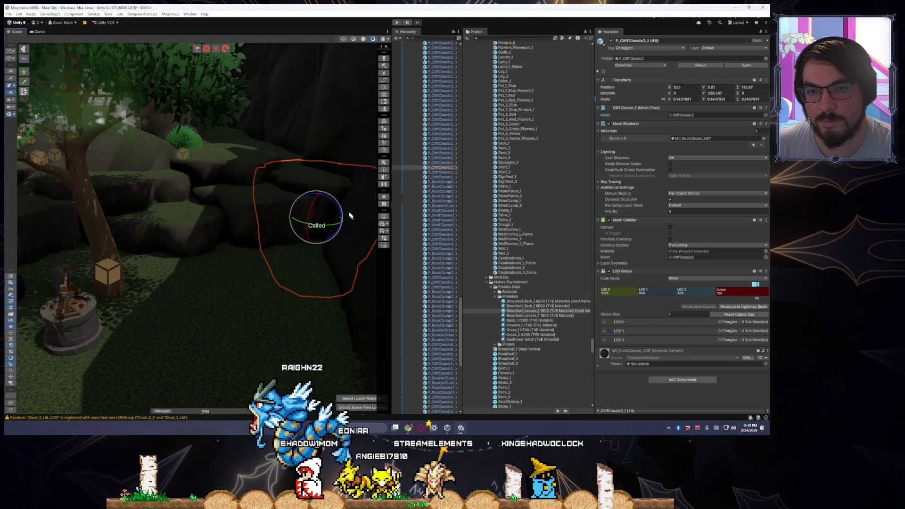
mouse_move(335, 227)
left_mouse_down()
mouse_move(317, 222)
mouse_move(309, 232)
mouse_move(330, 243)
mouse_move(328, 234)
left_mouse_up()
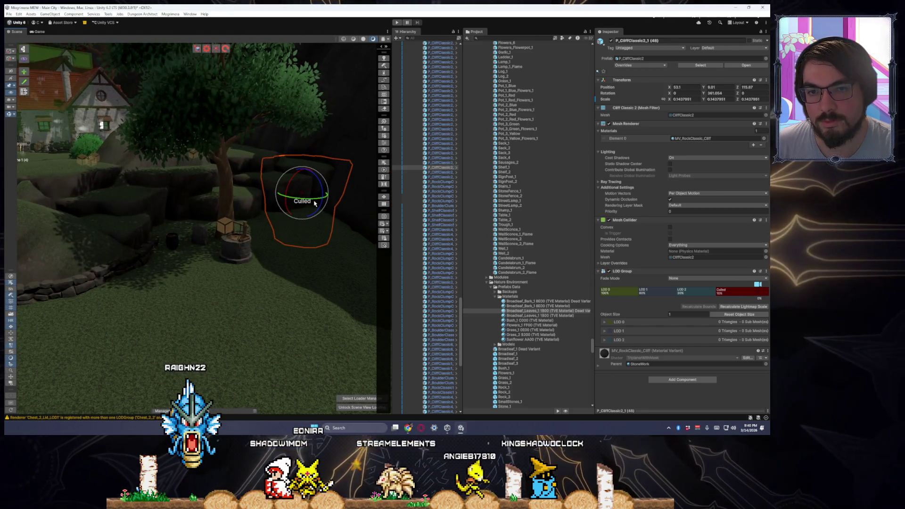
Swing the view away from the cliff and select the terrain for painting.
mouse_move(255, 212)
left_mouse_down()
mouse_move(289, 251)
mouse_move(423, 258)
left_mouse_up()
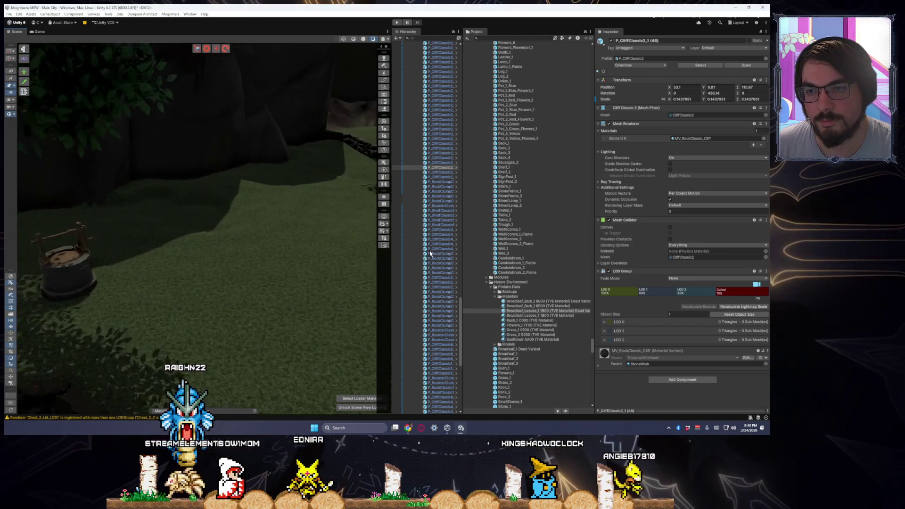
left_click(185, 288)
scroll(185, 288, "up", 5)
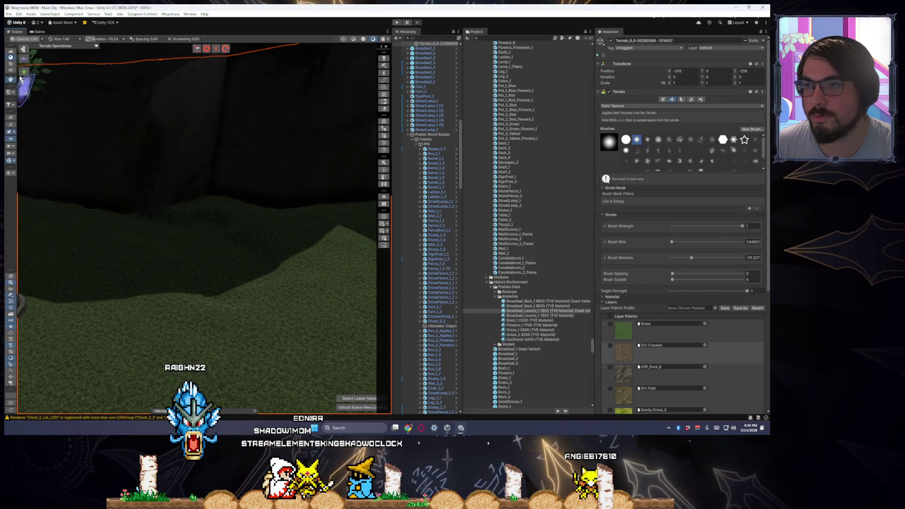
Set the terrain brush to Slope Flatten with strength about 0.35.
left_click(11, 51)
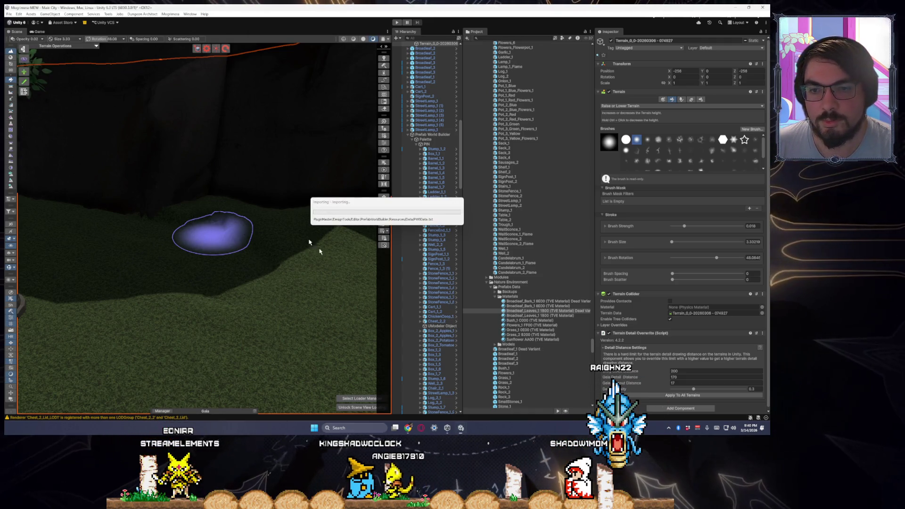
scroll(262, 253, "up", 3)
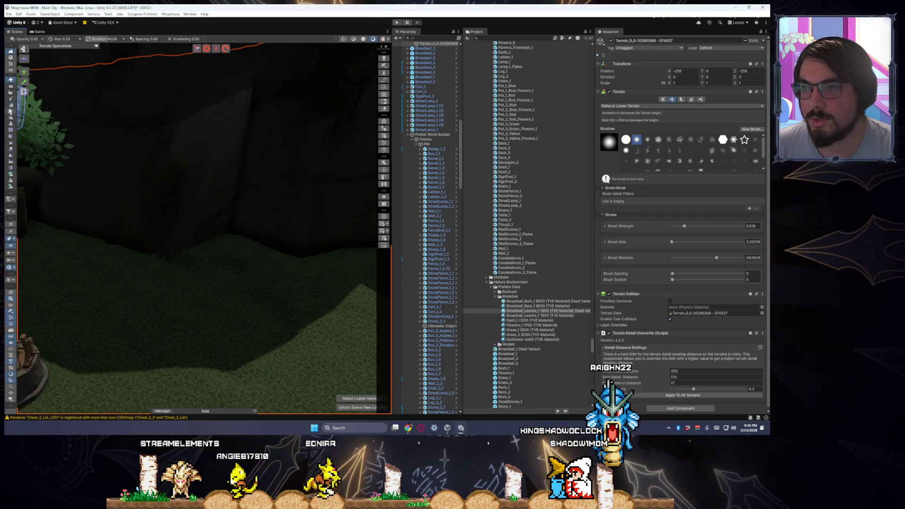
left_click(11, 93)
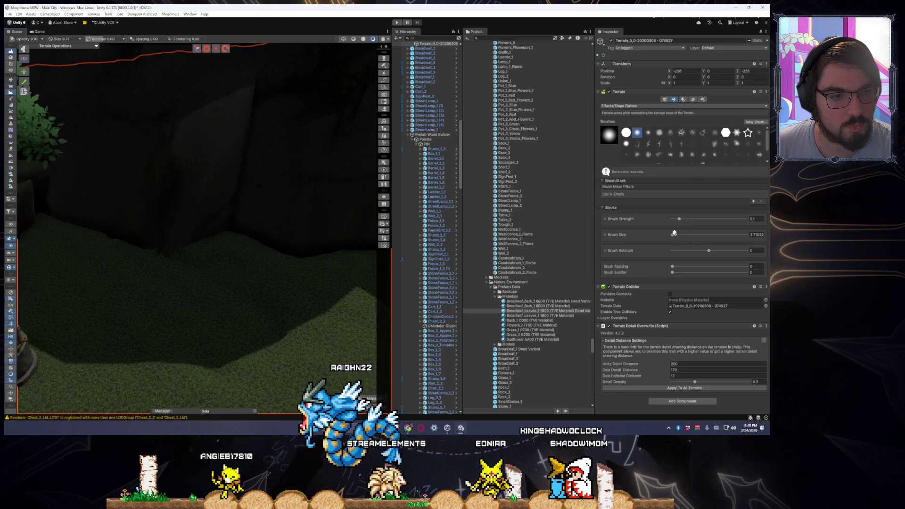
left_click_drag(685, 221, 698, 219)
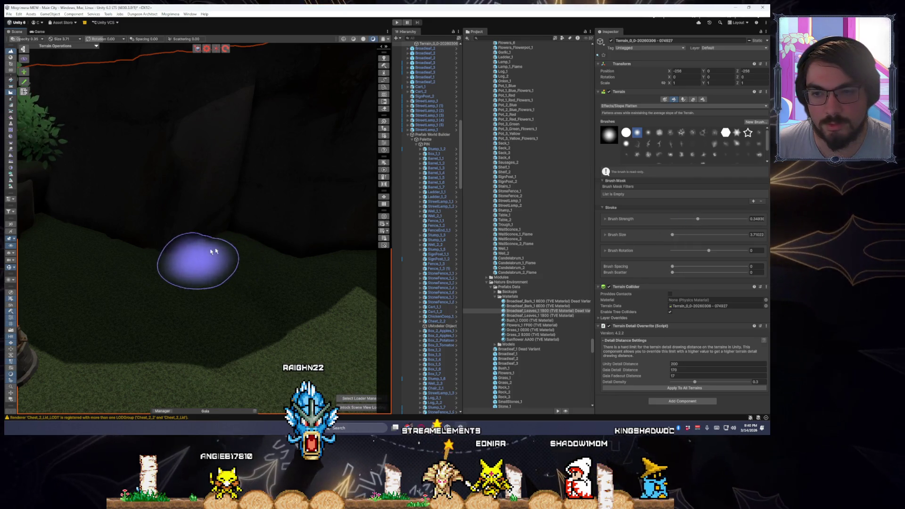
scroll(204, 255, "up", 3)
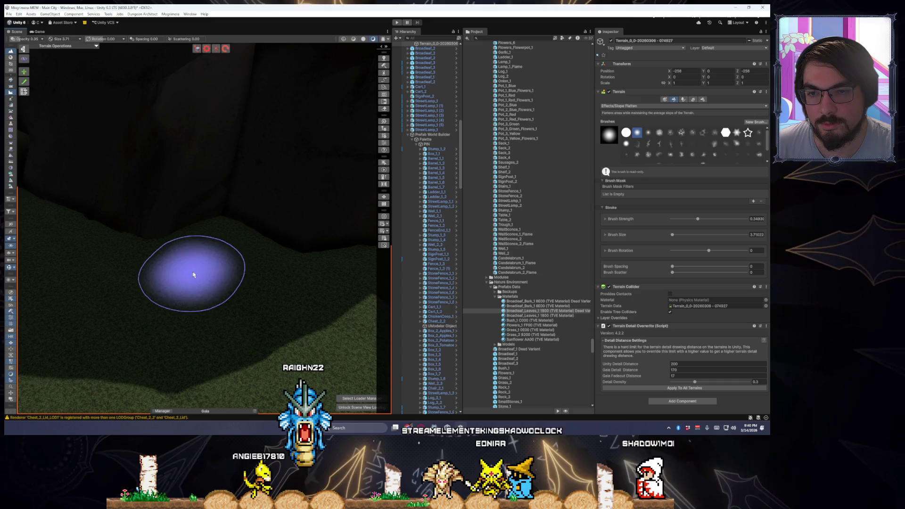
Flatten the grassy slope below the cliff around the tree, well and stone wall.
mouse_move(263, 308)
left_mouse_down()
mouse_move(269, 289)
mouse_move(242, 245)
mouse_move(111, 226)
mouse_move(98, 195)
left_mouse_up()
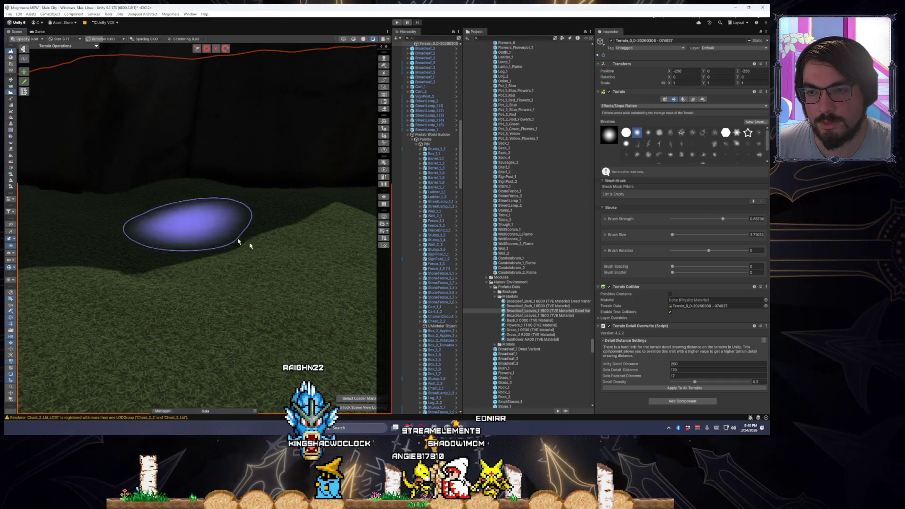
key("a")
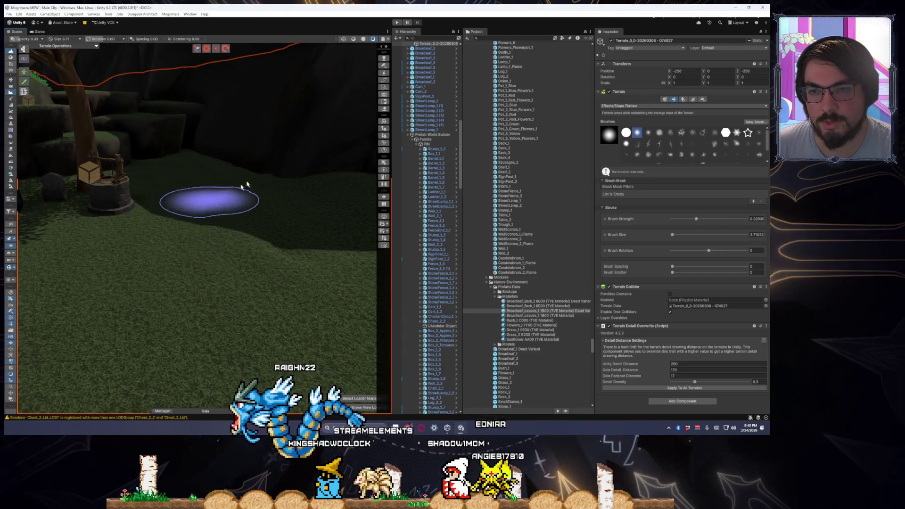
mouse_move(252, 264)
left_mouse_down()
mouse_move(344, 268)
mouse_move(360, 252)
mouse_move(416, 258)
mouse_move(241, 222)
left_mouse_up()
mouse_move(197, 271)
left_mouse_down()
mouse_move(303, 268)
mouse_move(292, 283)
mouse_move(131, 226)
mouse_move(183, 259)
mouse_move(127, 229)
mouse_move(165, 188)
mouse_move(177, 236)
left_mouse_up()
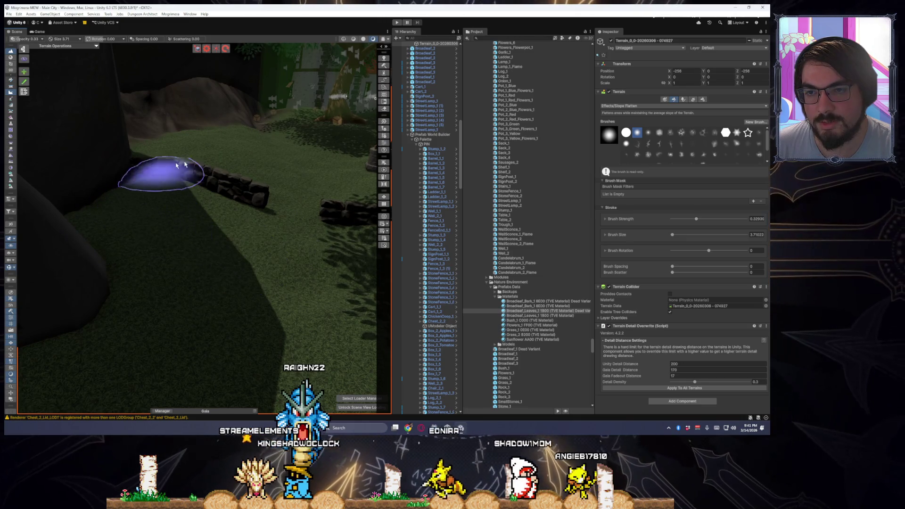
left_click_drag(245, 214, 193, 262)
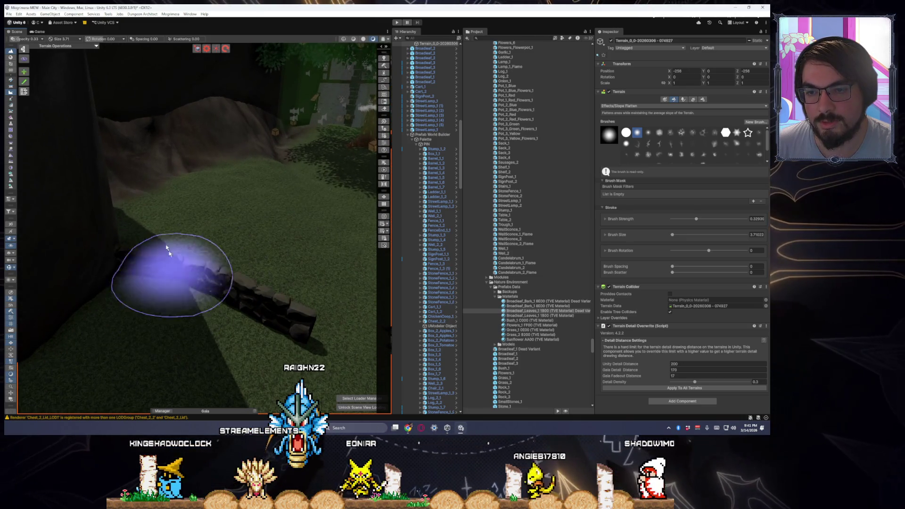
mouse_move(137, 267)
left_mouse_down()
mouse_move(330, 305)
mouse_move(307, 308)
left_mouse_up()
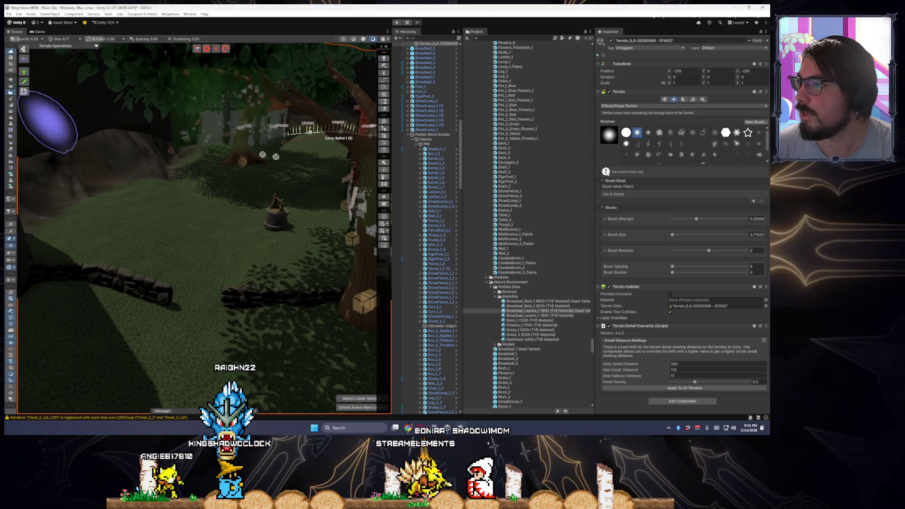
key("f")
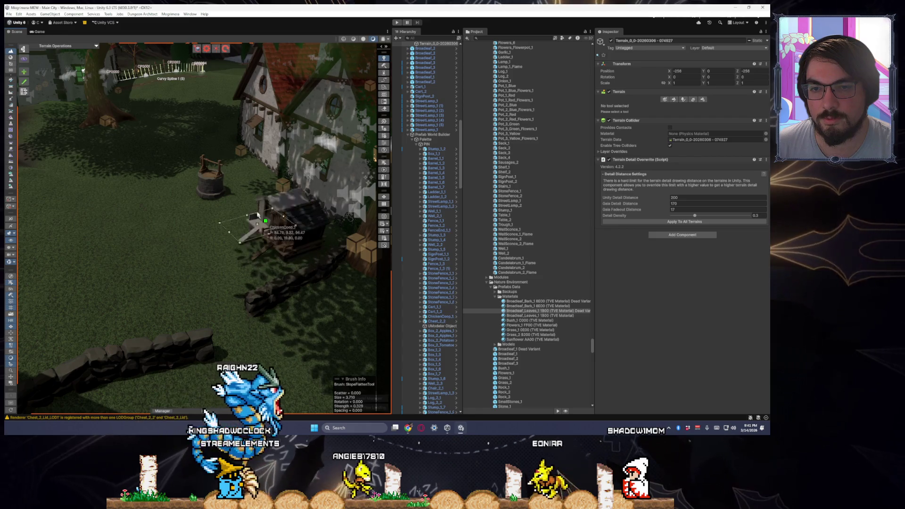
Duplicate fence Curvy Spline 1 (3) as Curvy Spline 1 (6) and view it by the well.
scroll(254, 257, "down", 10)
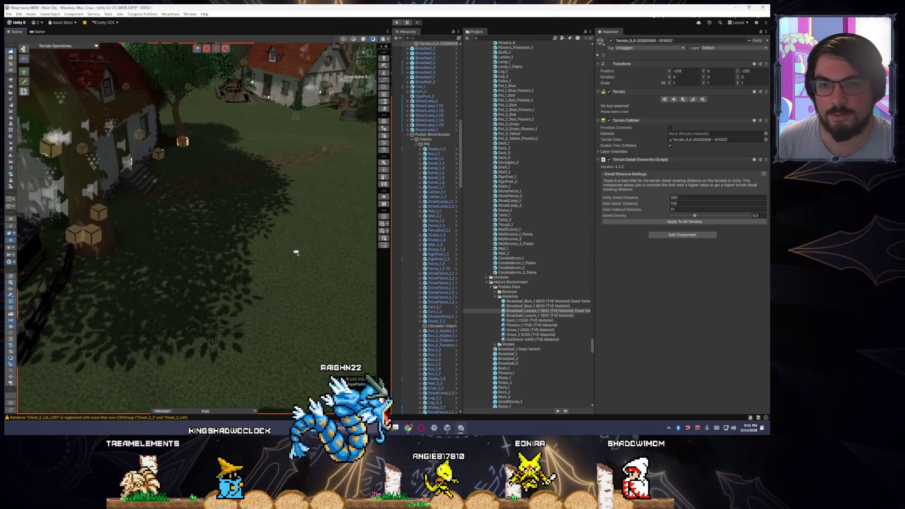
scroll(169, 257, "up", 10)
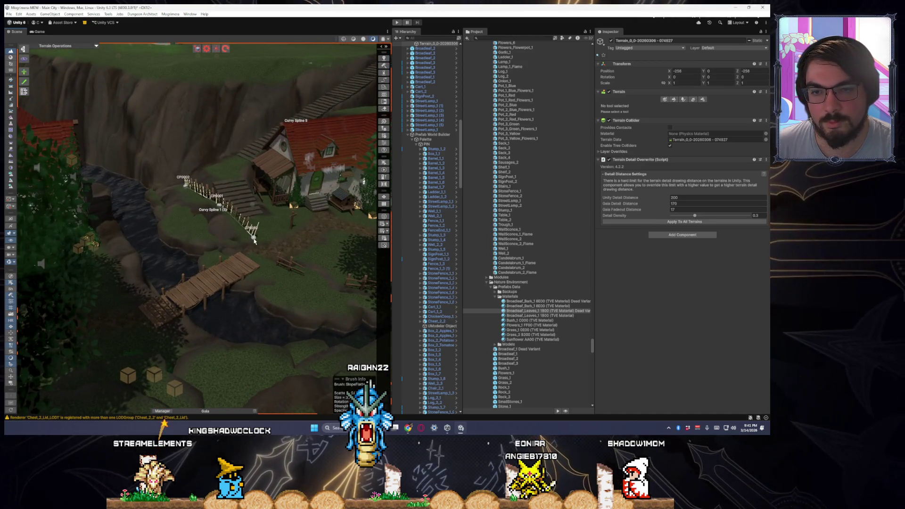
left_click(253, 238)
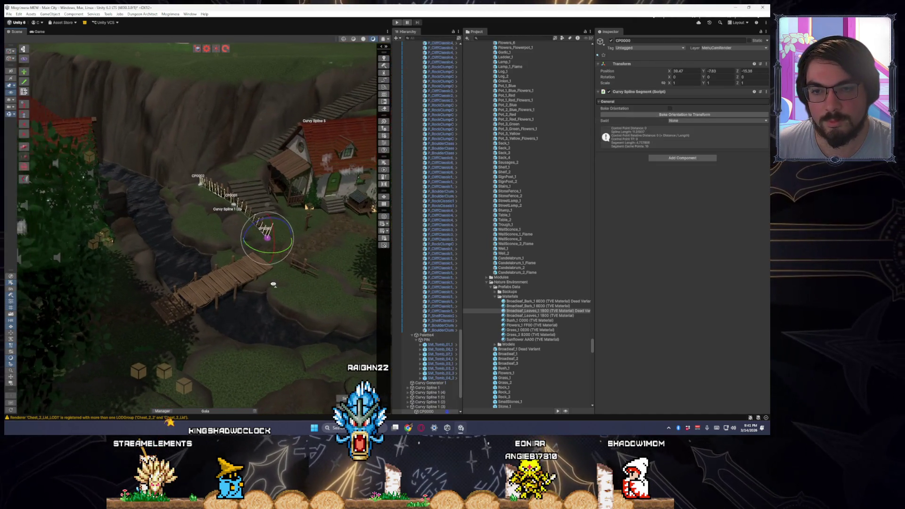
scroll(406, 357, "down", 5)
double_click(427, 340)
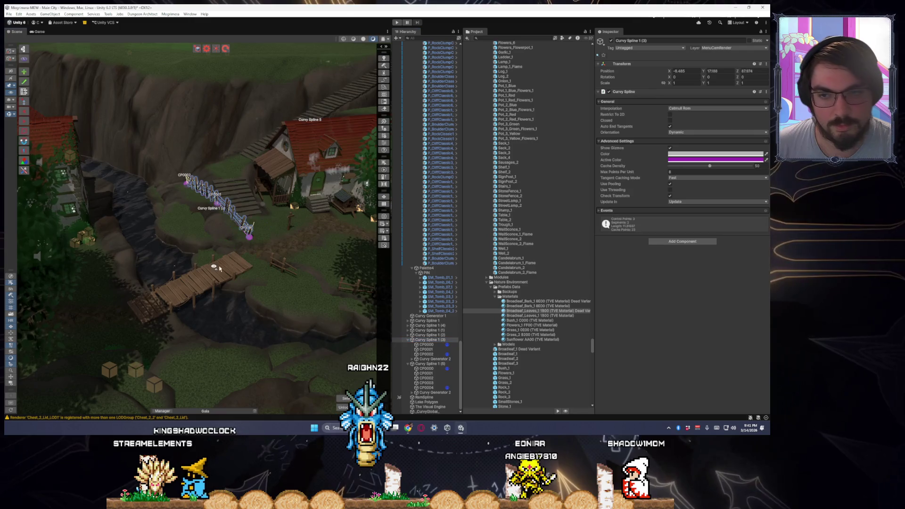
key("ctrl+d")
scroll(315, 261, "down", 5)
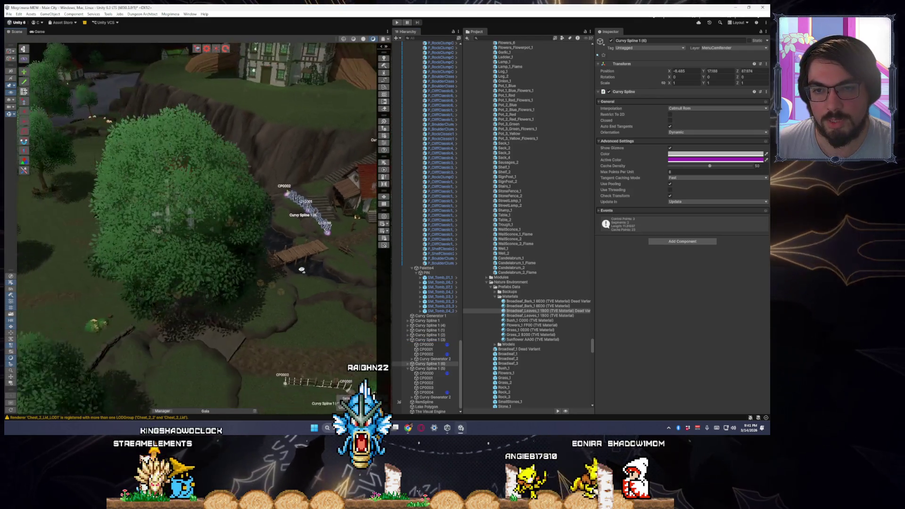
scroll(320, 213, "down", 8)
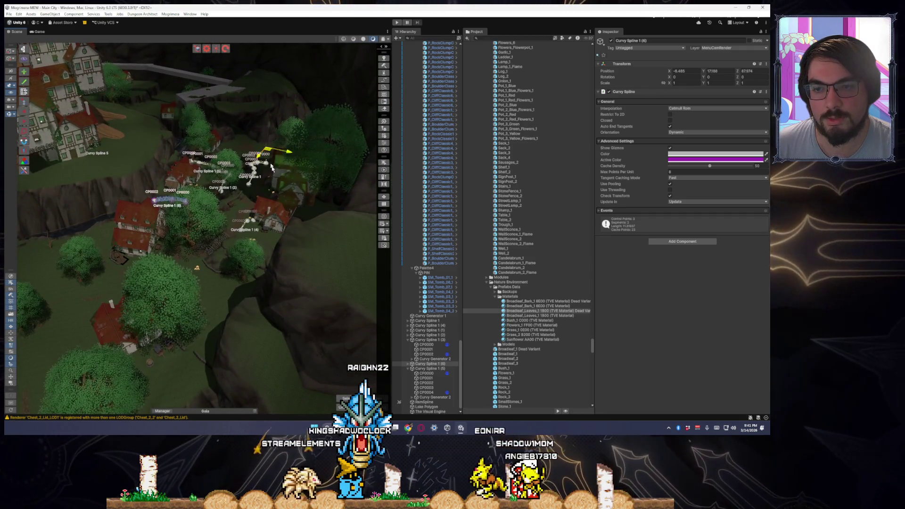
scroll(297, 269, "up", 8)
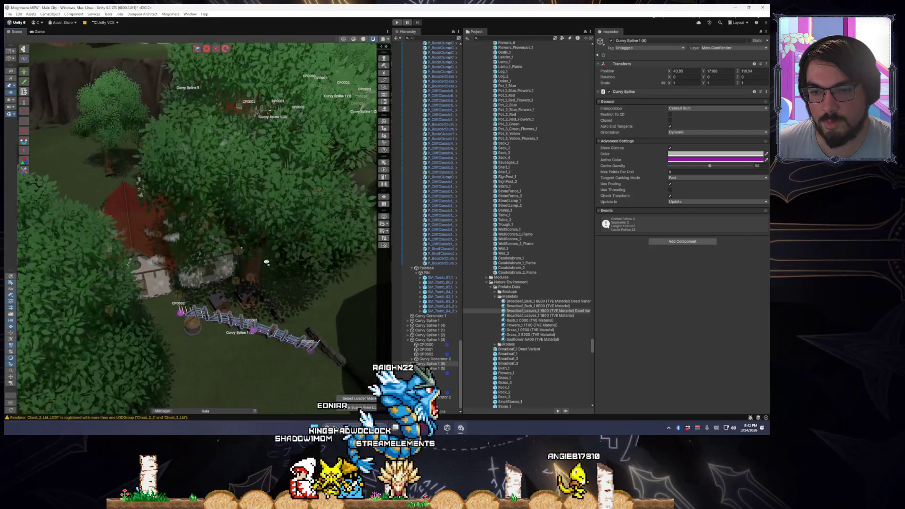
mouse_move(266, 262)
left_mouse_down()
mouse_move(308, 250)
mouse_move(198, 273)
left_mouse_up()
left_click(157, 281)
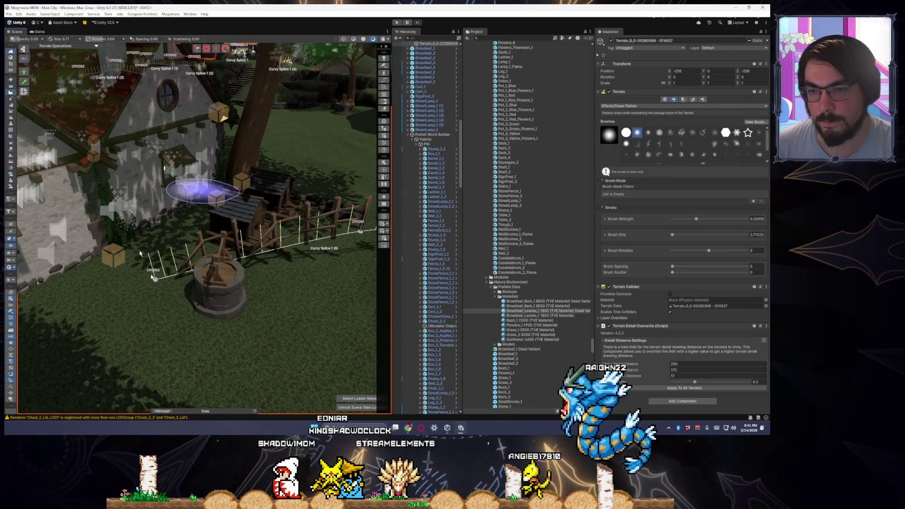
Raise the fence's end point CP0002 and lift CP0001 to reshape the fence.
key("q")
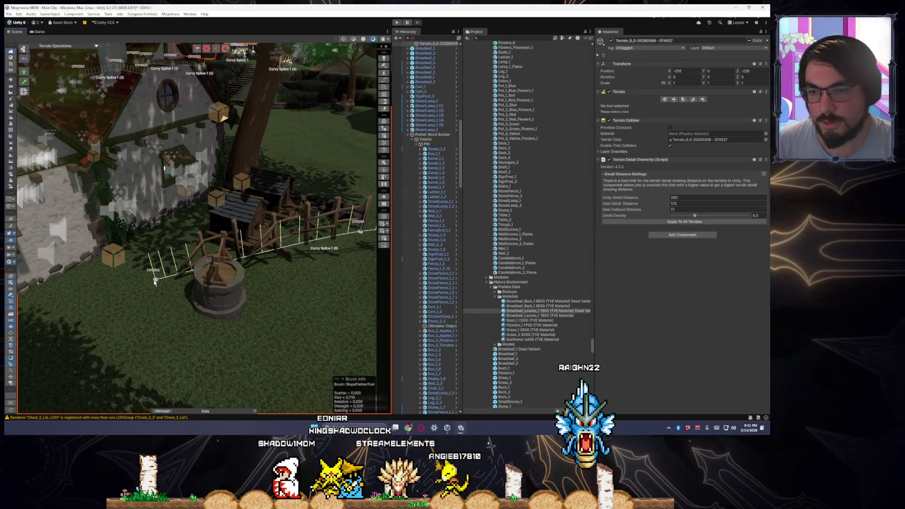
left_click(155, 282)
mouse_move(154, 282)
left_mouse_down()
mouse_move(161, 237)
mouse_move(283, 262)
mouse_move(307, 229)
left_mouse_up()
left_click(305, 230)
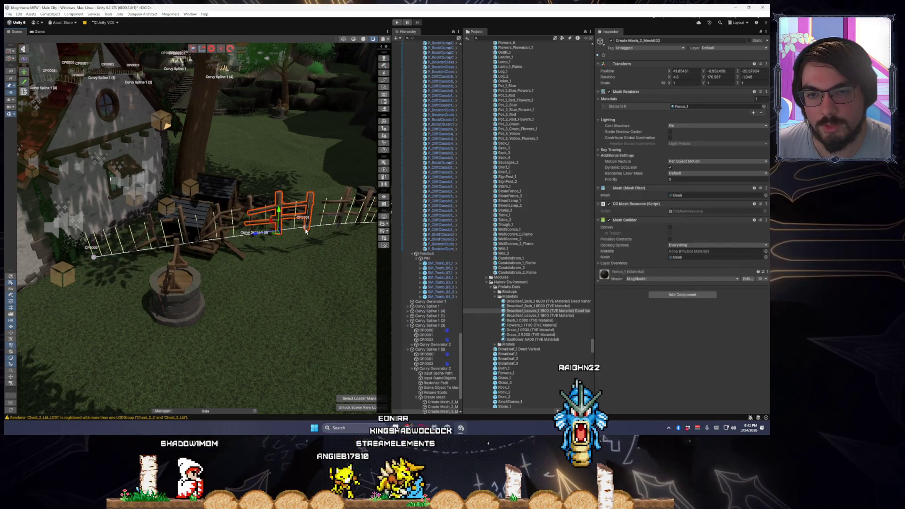
left_click(320, 239)
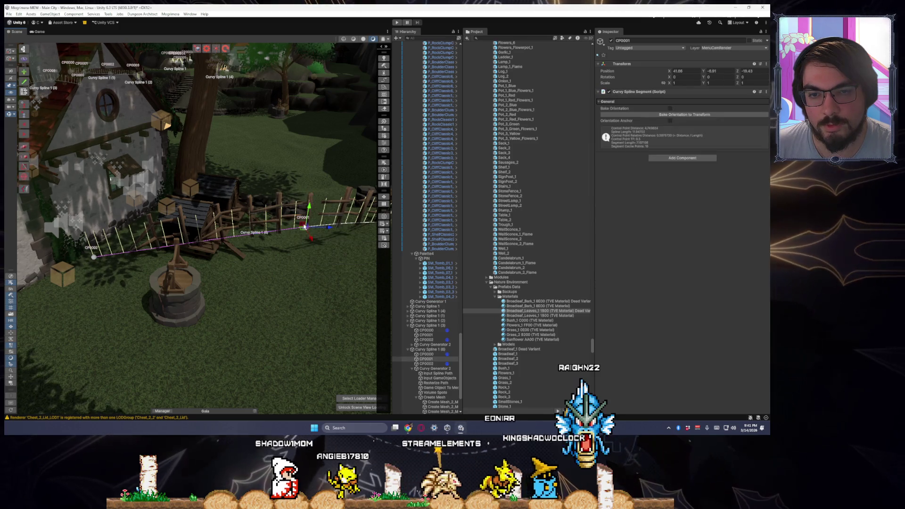
mouse_move(279, 258)
left_mouse_down()
mouse_move(225, 272)
mouse_move(273, 267)
mouse_move(297, 200)
mouse_move(224, 306)
mouse_move(189, 320)
mouse_move(236, 331)
left_mouse_up()
Move control point CP0000 to reposition the fence start and nudge CP0001 slightly.
right_click(308, 248)
left_click(312, 249)
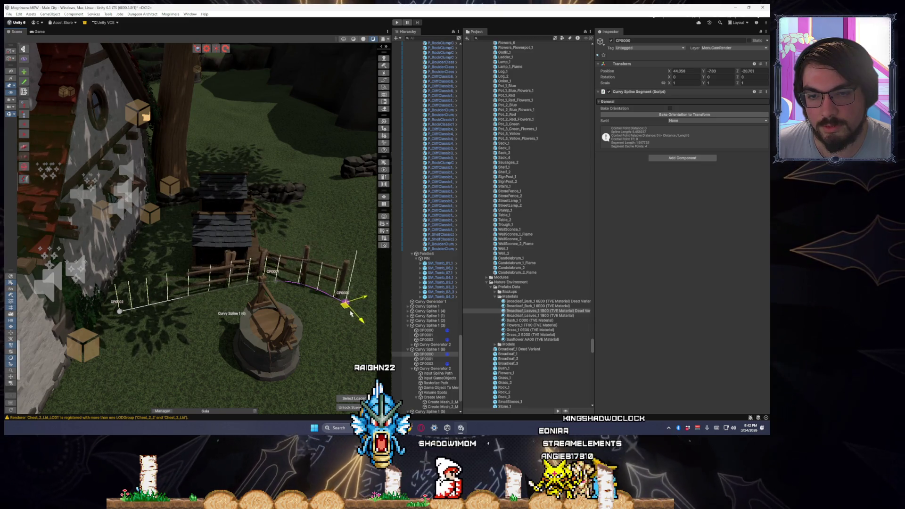
left_click_drag(348, 312, 368, 326)
right_click(277, 283)
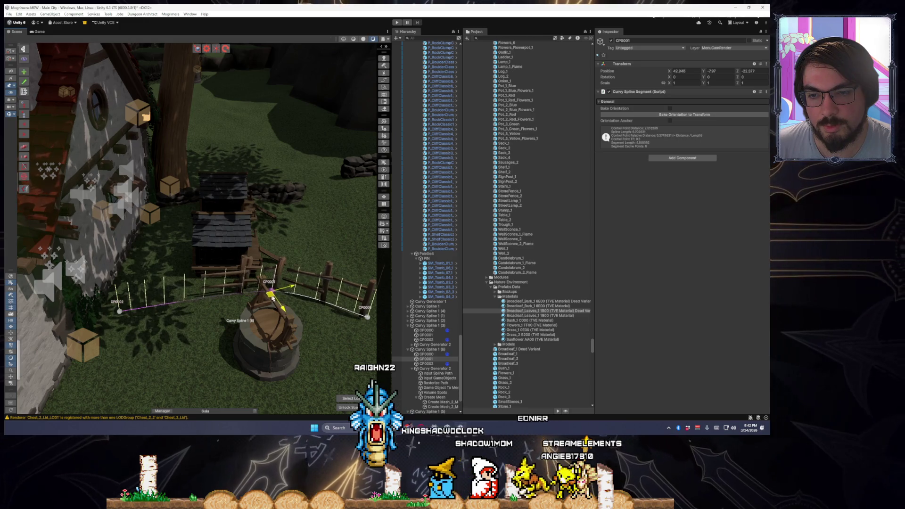
left_click_drag(279, 296, 278, 297)
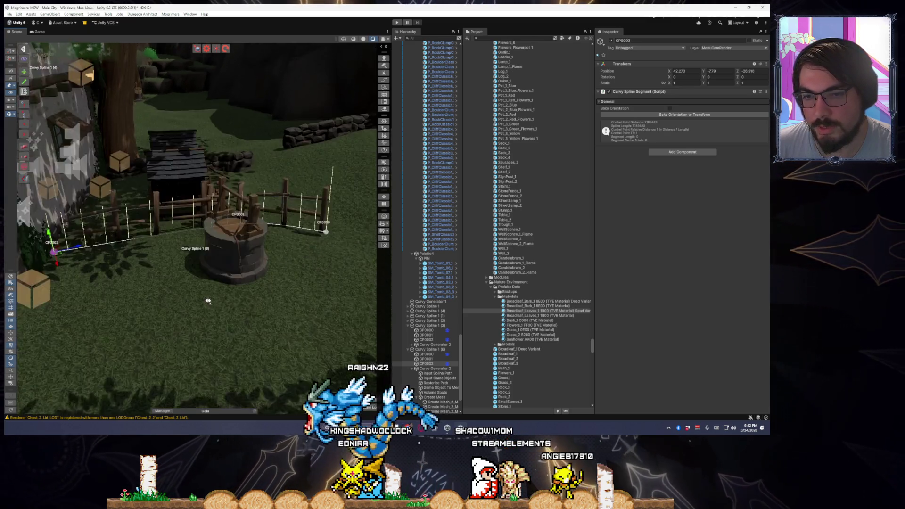
Nudge control point CP0002 slightly, then select CP0000.
scroll(208, 301, "down", 3)
scroll(183, 289, "up", 5)
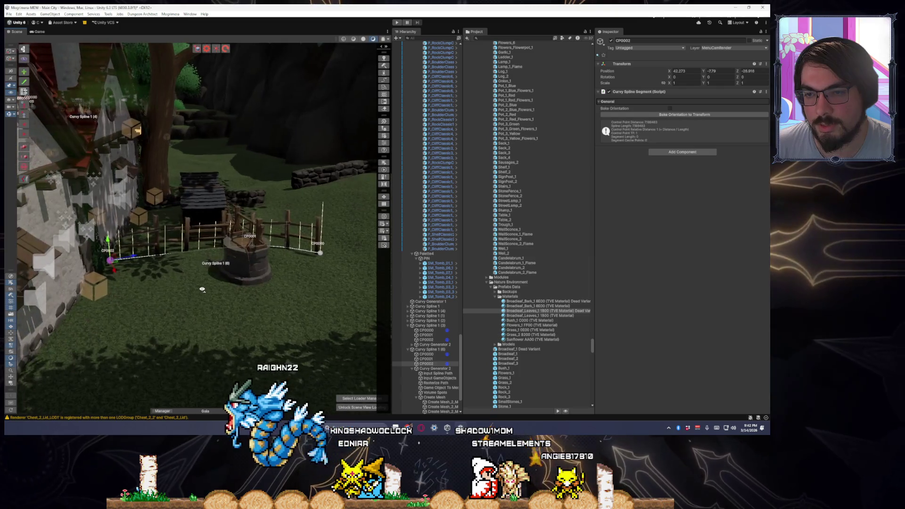
left_click_drag(196, 264, 141, 257)
left_click_drag(41, 245, 42, 246)
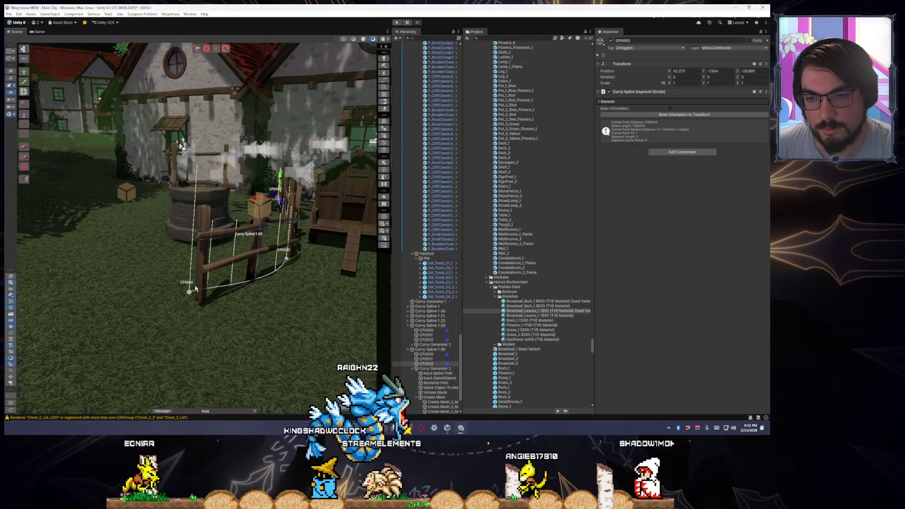
left_click(190, 291)
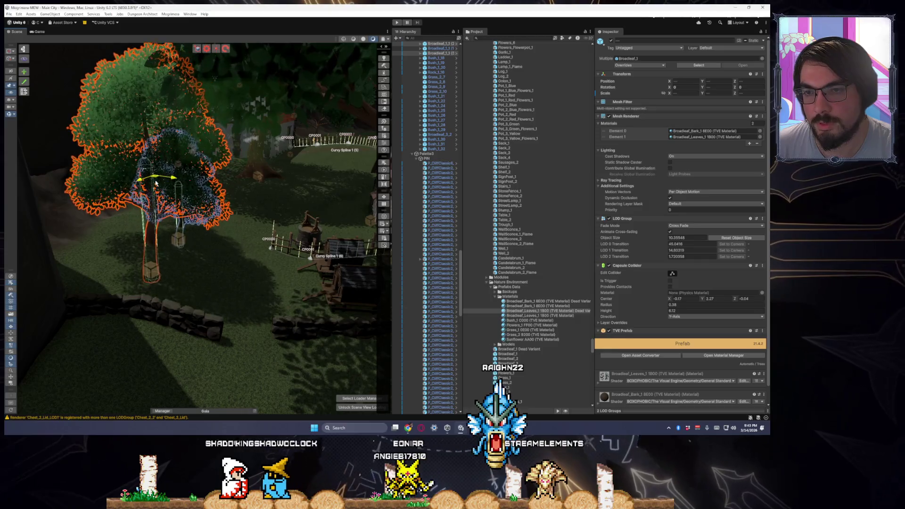
Orbit around the Broadleaf trees near the fence and select the terrain.
mouse_move(158, 176)
left_mouse_down()
mouse_move(172, 183)
mouse_move(148, 172)
mouse_move(237, 239)
left_mouse_up()
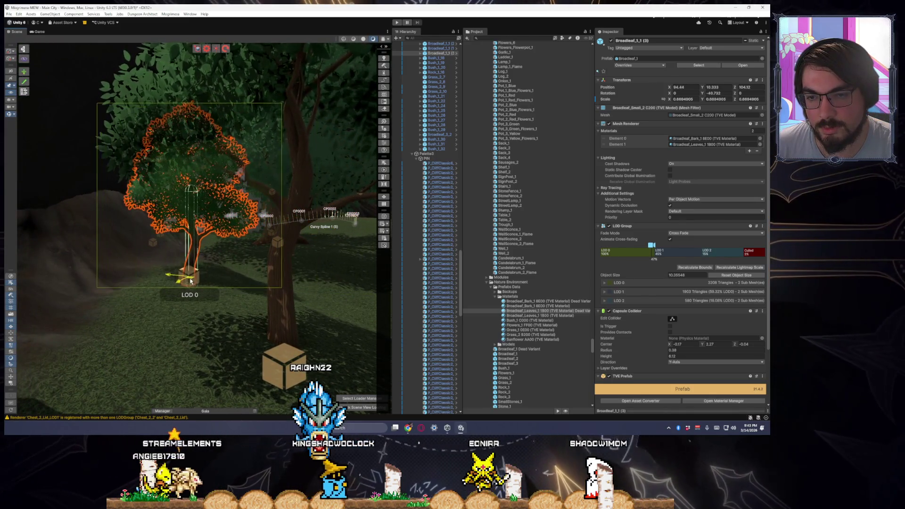
mouse_move(223, 286)
left_mouse_down()
mouse_move(192, 303)
mouse_move(205, 294)
mouse_move(141, 264)
mouse_move(74, 319)
left_mouse_up()
left_click(141, 324)
mouse_move(141, 324)
left_mouse_down()
mouse_move(96, 237)
mouse_move(117, 279)
left_mouse_up()
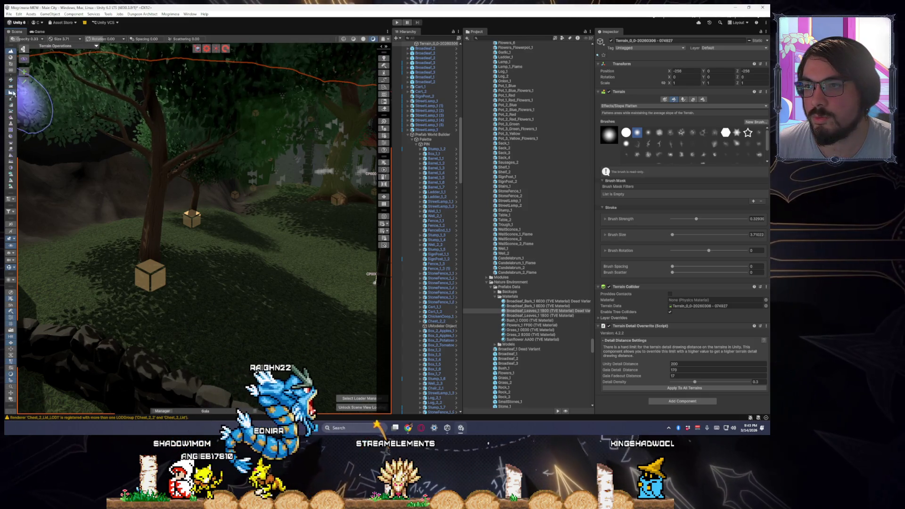
Switch the terrain tool to Set Height with lower strength and view the tree and crate.
key("F3")
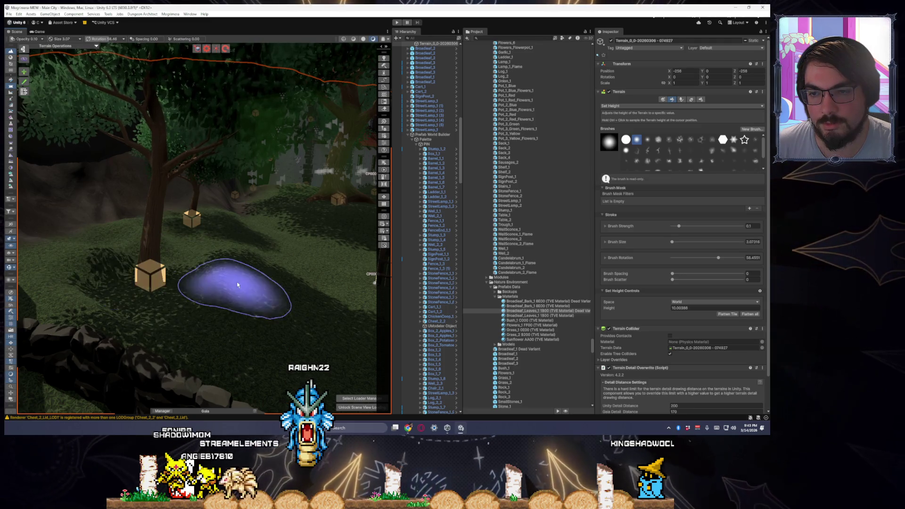
key("a")
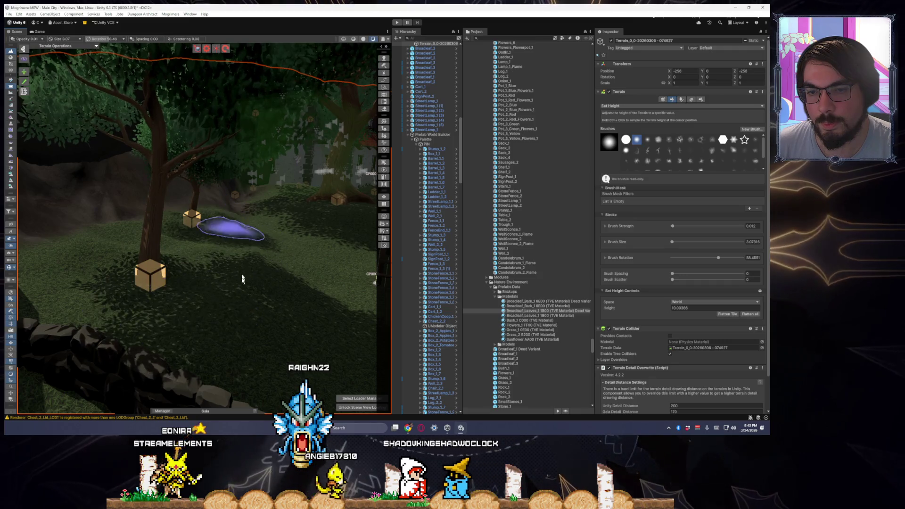
left_click_drag(244, 296, 212, 232)
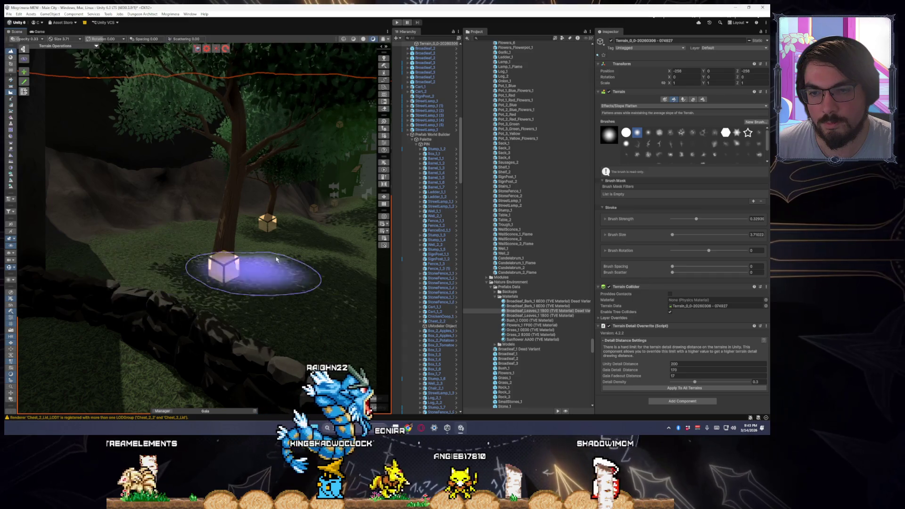
mouse_move(306, 313)
left_mouse_down()
mouse_move(364, 310)
mouse_move(292, 312)
left_mouse_up()
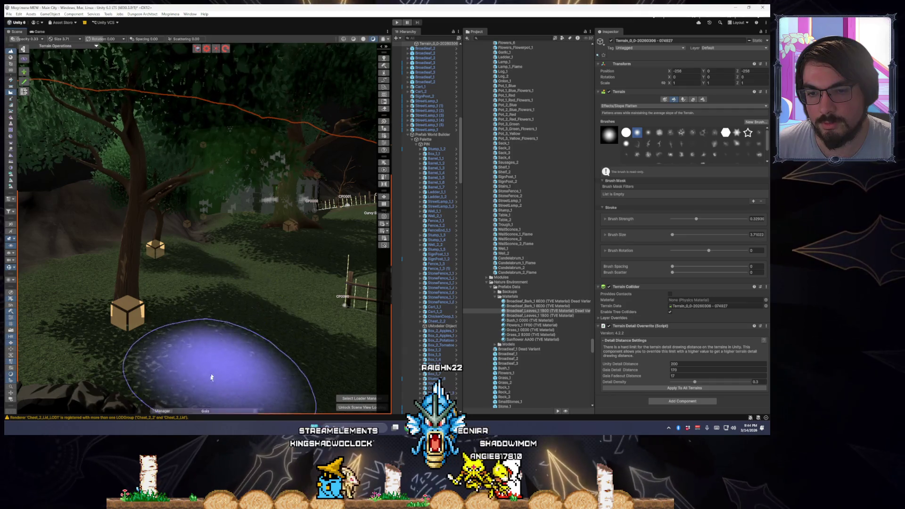
mouse_move(199, 253)
left_mouse_down()
mouse_move(131, 308)
mouse_move(237, 257)
left_mouse_up()
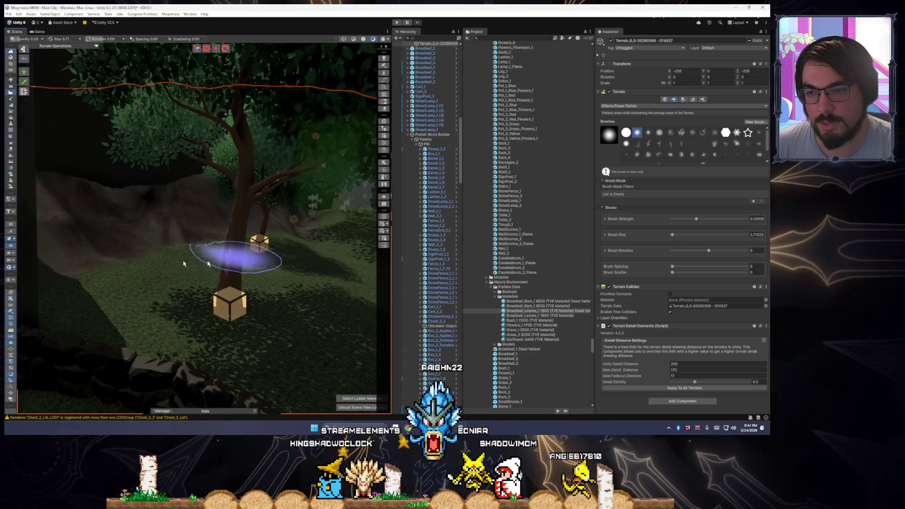
Shift the large Broadleaf tree slightly and place a smaller Broadleaf tree by the crate.
left_click(224, 309)
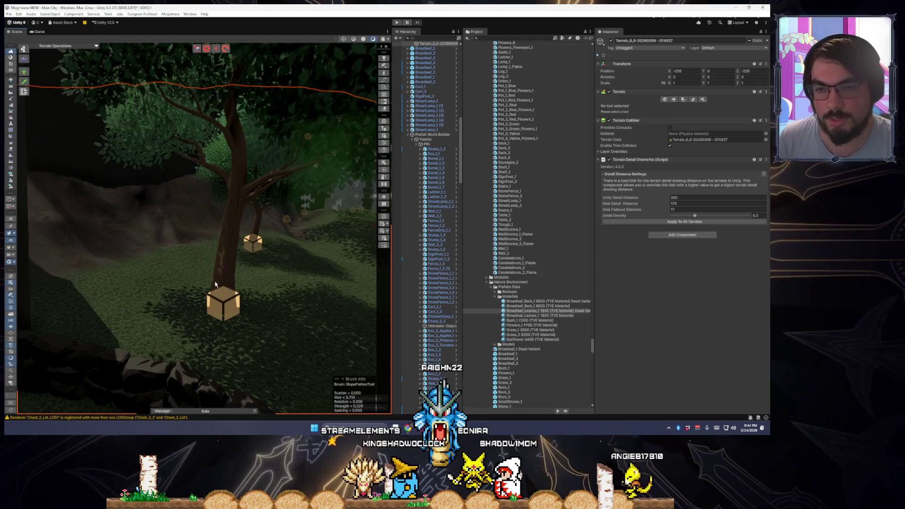
left_click_drag(223, 308, 247, 255)
left_click(243, 269)
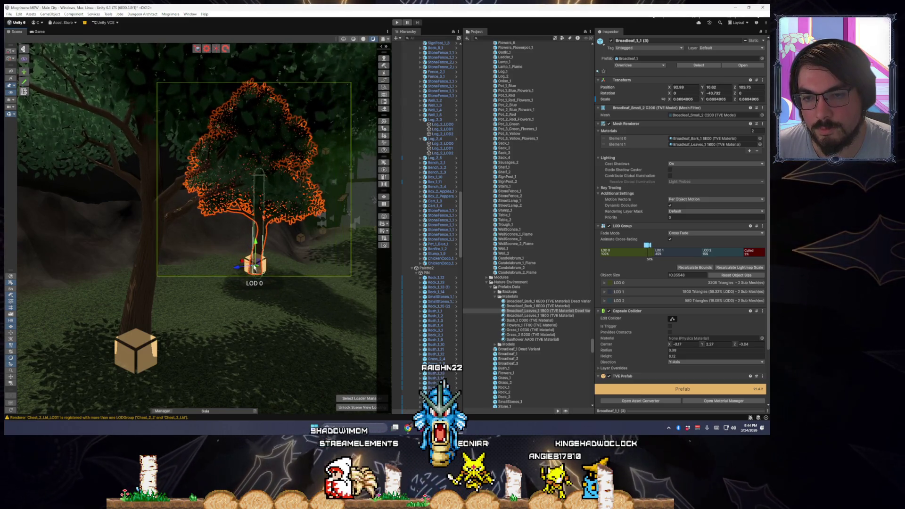
Undo the misplaced small trees and rotate the large tree around its trunk.
key("ctrl+z")
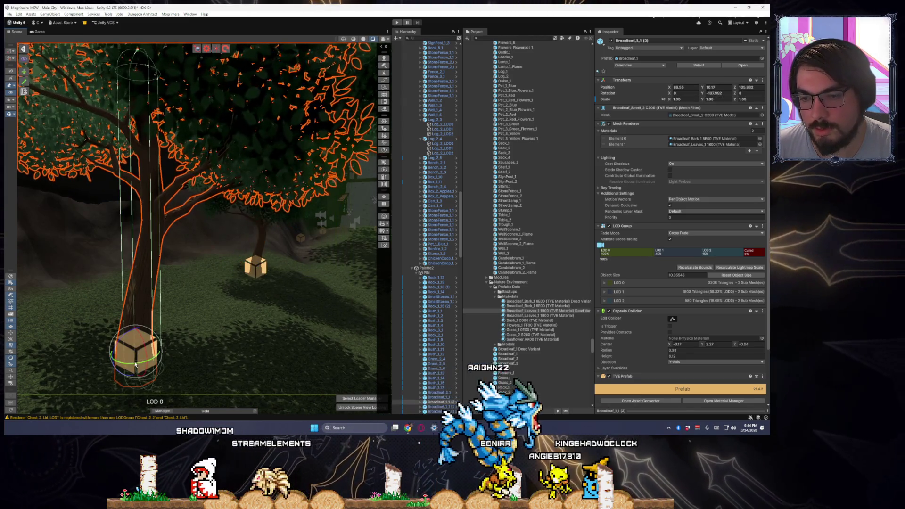
left_click_drag(240, 368, 250, 325)
left_click(264, 239)
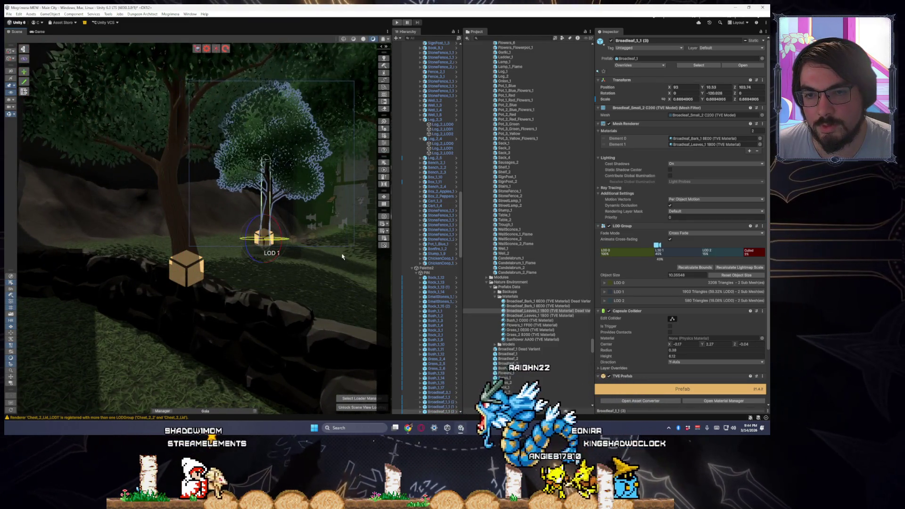
key("ctrl+z")
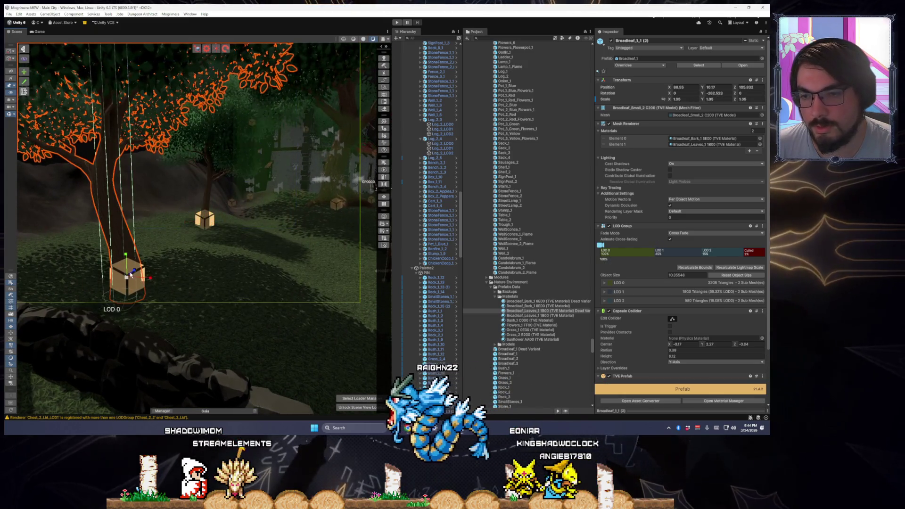
key("e")
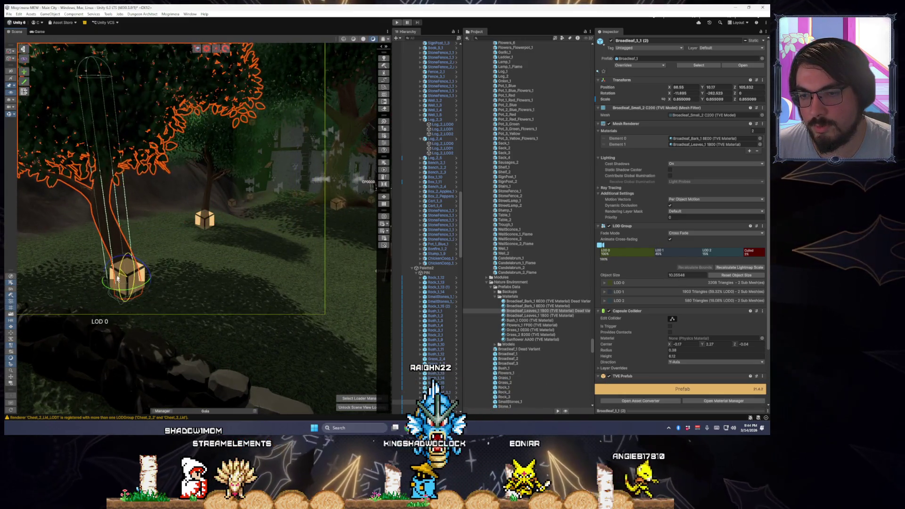
Place the small Broadleaf tree at the crate and a sack at the tree base.
left_click(201, 211)
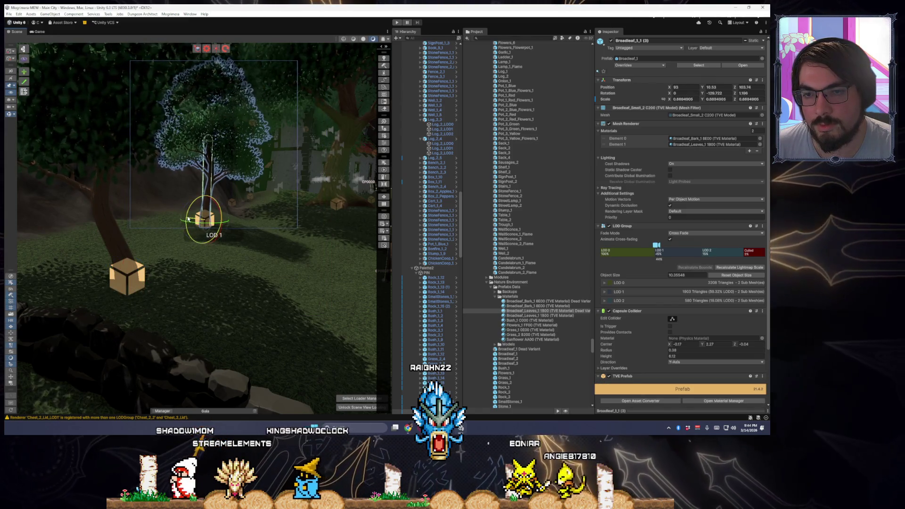
mouse_move(209, 228)
left_mouse_down()
mouse_move(157, 226)
mouse_move(94, 245)
left_mouse_up()
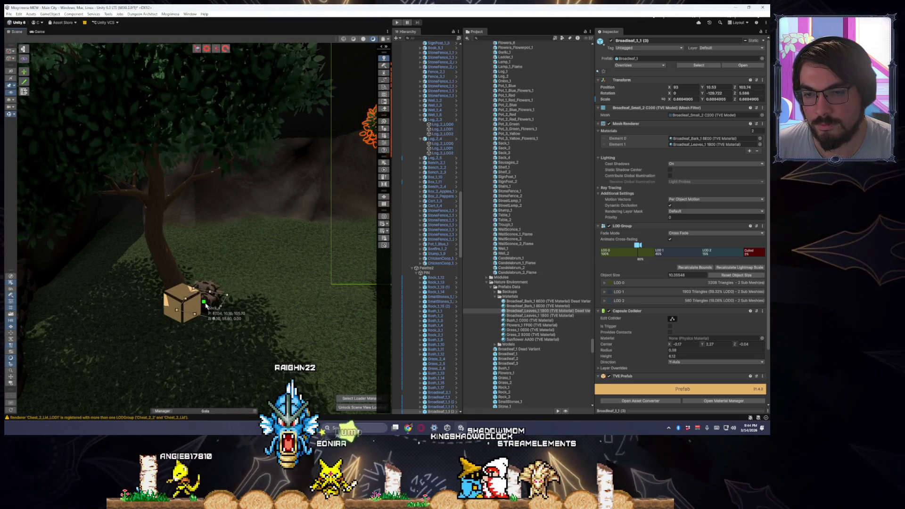
key("f")
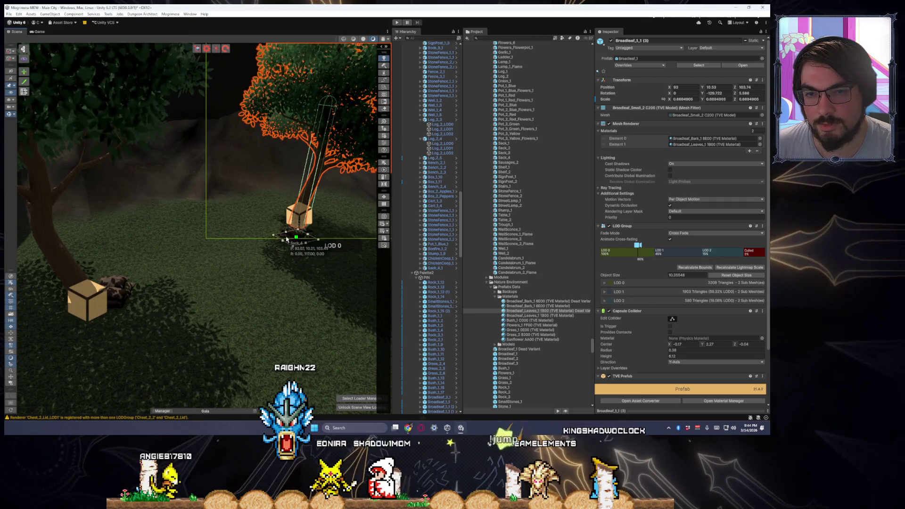
left_click(290, 235)
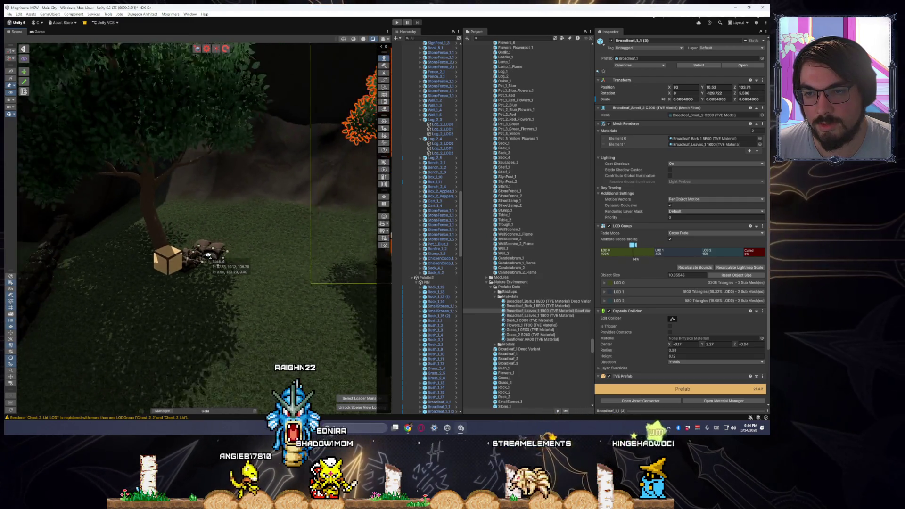
Duplicate the StoneFence_1_13 section and turn the copy to a new angle.
left_click(90, 240)
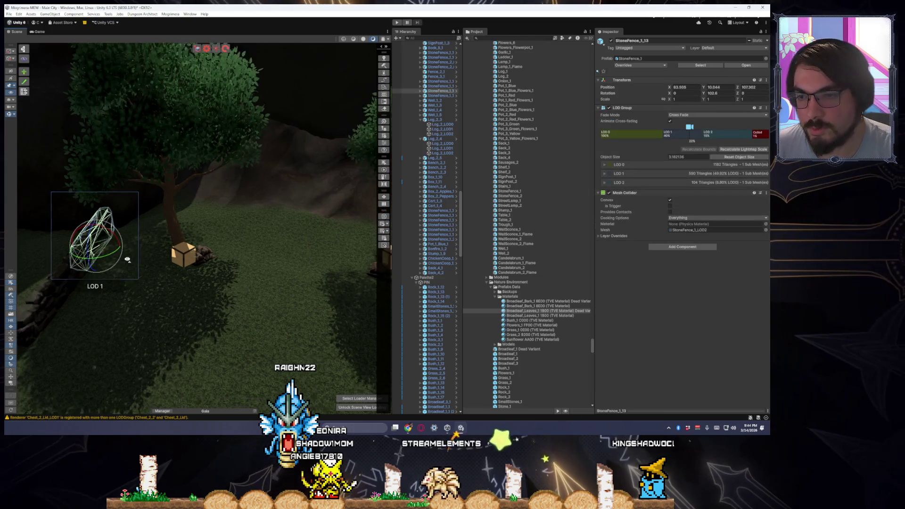
key("ctrl+d")
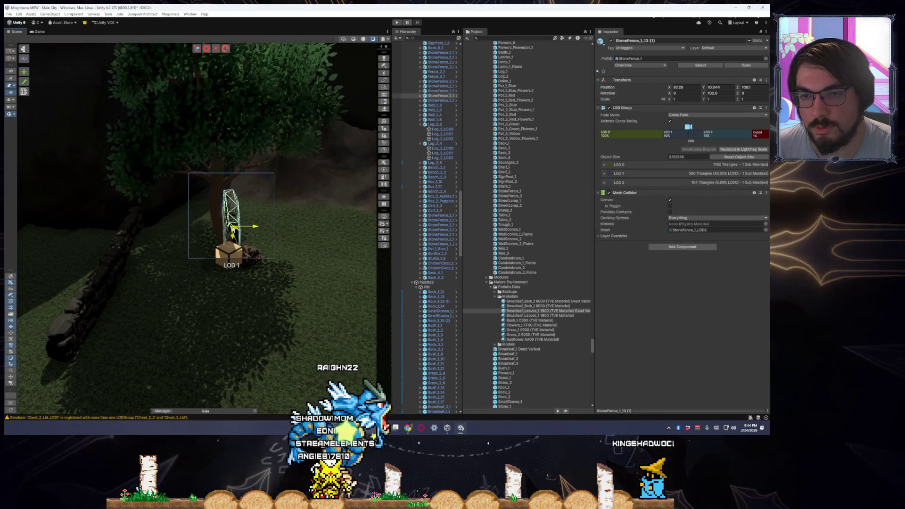
mouse_move(195, 244)
left_mouse_down()
mouse_move(228, 232)
mouse_move(203, 239)
mouse_move(199, 255)
mouse_move(207, 217)
mouse_move(189, 245)
mouse_move(151, 229)
left_mouse_up()
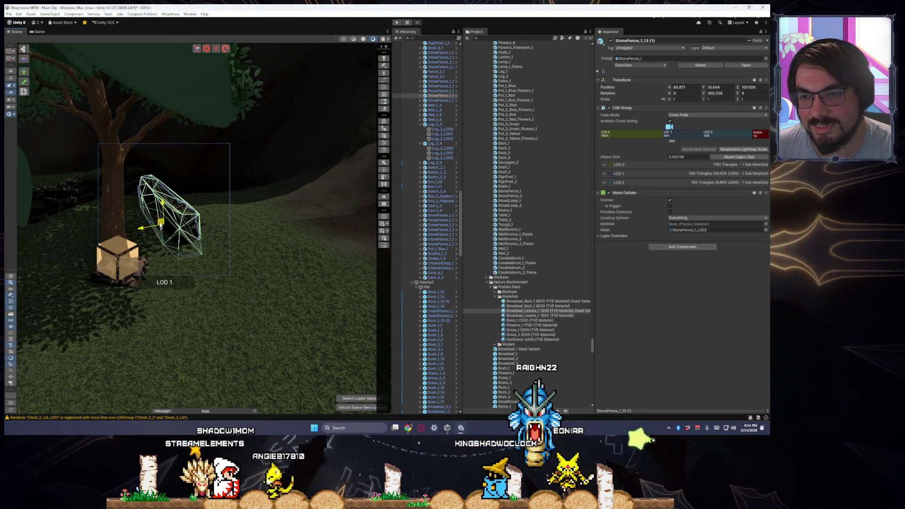
mouse_move(162, 224)
left_mouse_down("alt")
mouse_move(199, 249)
mouse_move(238, 248)
mouse_move(424, 221)
mouse_move(364, 222)
left_mouse_up("alt")
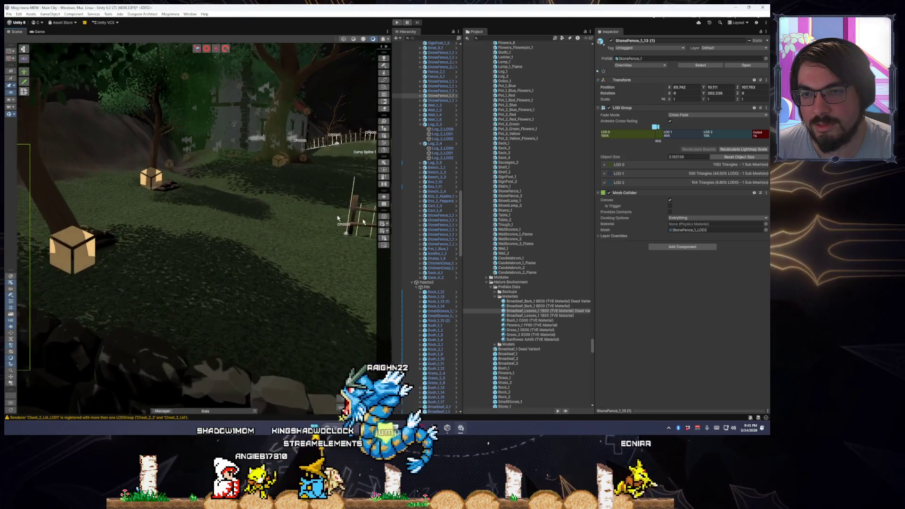
Move the copied stone fence section down-left along the ground.
left_click(157, 191)
left_click(149, 163, "shift")
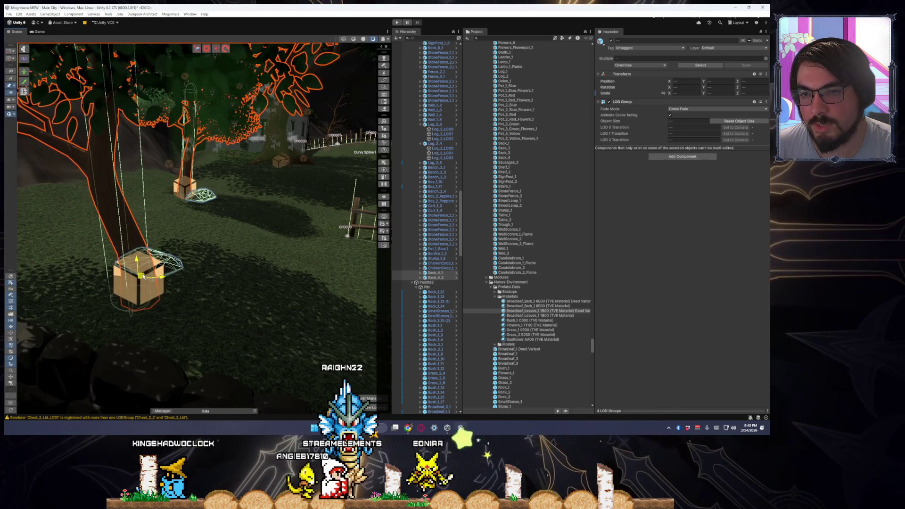
left_click(158, 275)
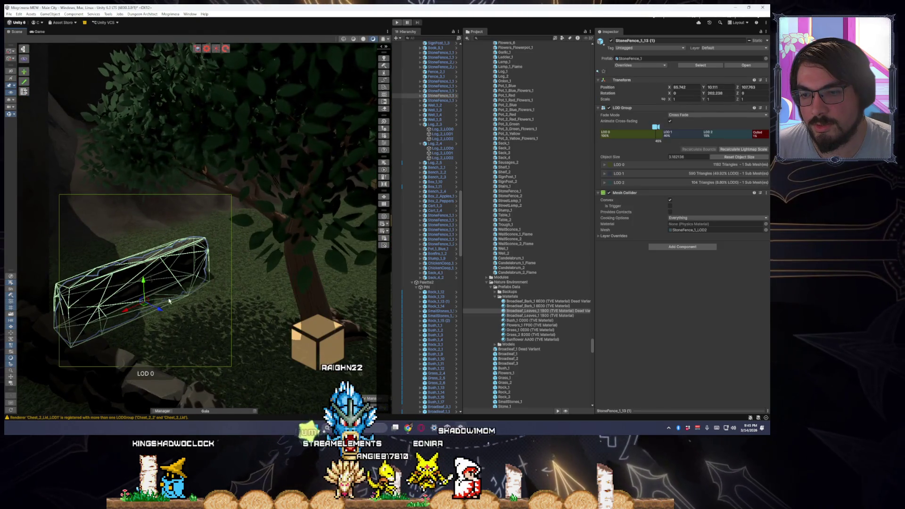
left_click_drag(169, 301, 128, 317)
Add more stone fence copies up to StoneFence_1_13 (4), shifting each along the wall.
key("e")
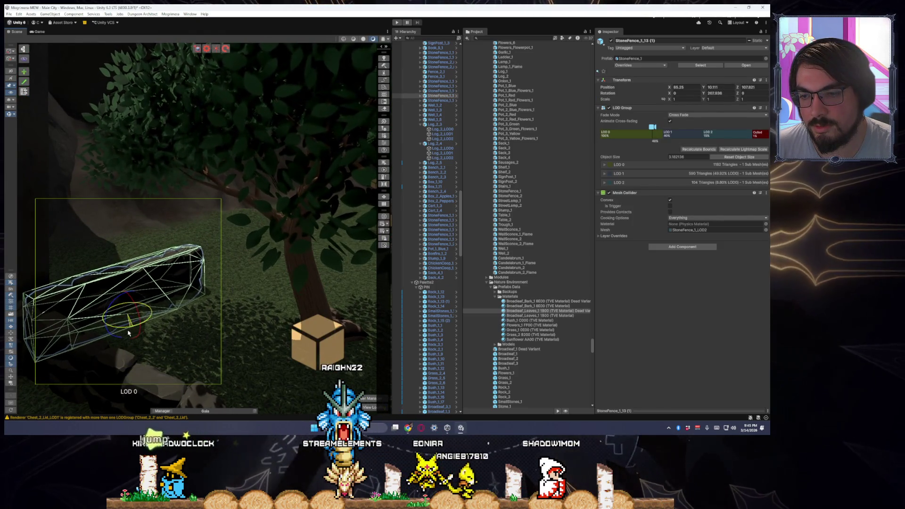
key("ctrl+d")
key("w")
mouse_move(129, 317)
left_mouse_down()
mouse_move(253, 276)
mouse_move(155, 268)
mouse_move(151, 254)
mouse_move(160, 292)
mouse_move(134, 315)
mouse_move(227, 307)
mouse_move(245, 320)
mouse_move(212, 298)
mouse_move(296, 280)
mouse_move(267, 264)
mouse_move(233, 273)
mouse_move(201, 267)
left_mouse_up()
key("ctrl+d")
key("ctrl+d")
Select the terrain, pick Set Height, and fly toward the curved stone border.
left_click(202, 283)
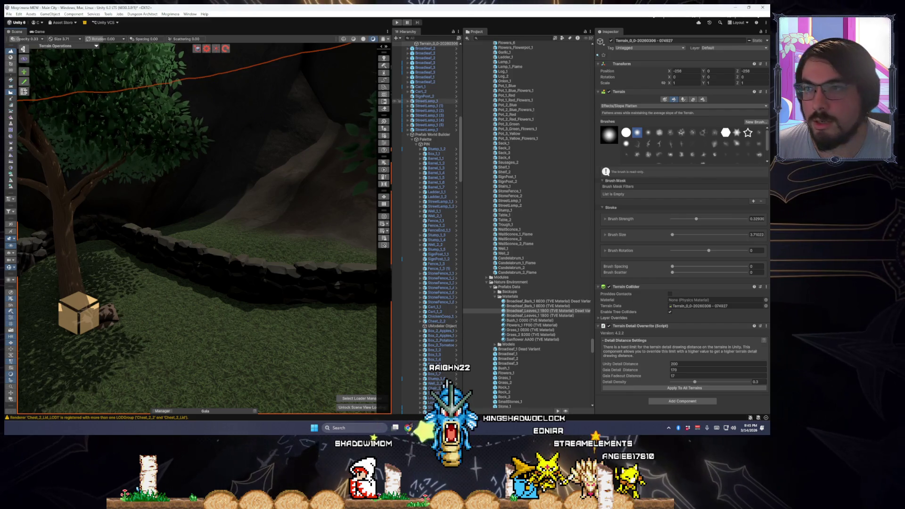
left_click(12, 87)
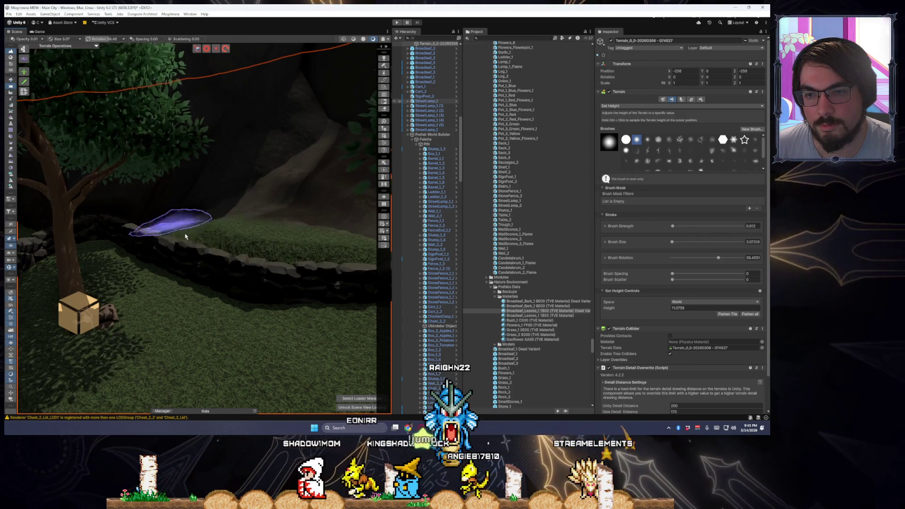
key("f")
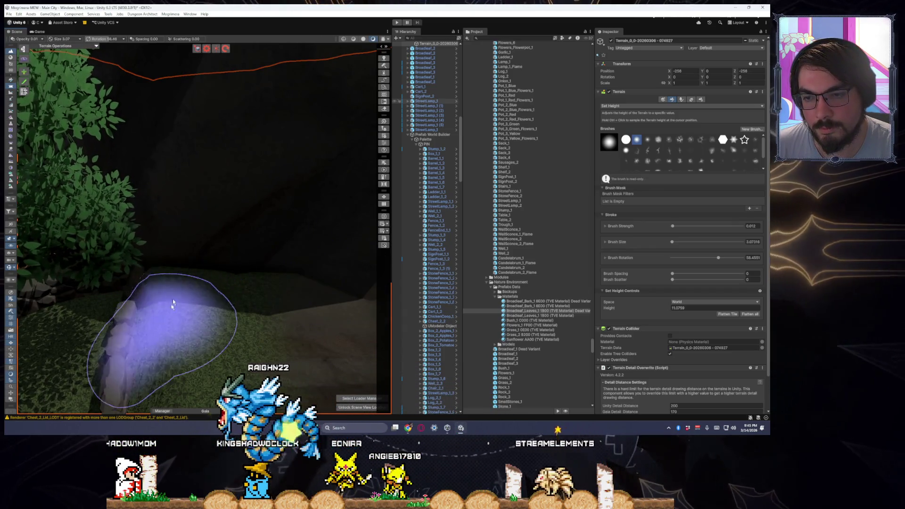
left_click_drag(205, 346, 207, 283)
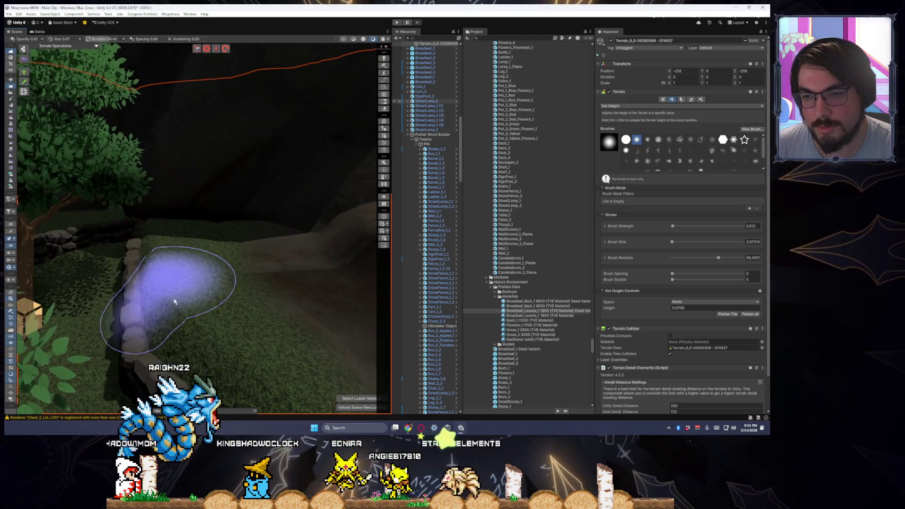
mouse_move(212, 343)
left_mouse_down()
mouse_move(279, 313)
mouse_move(238, 222)
mouse_move(262, 262)
left_mouse_up()
mouse_move(217, 237)
left_mouse_down()
mouse_move(250, 288)
mouse_move(114, 231)
mouse_move(91, 171)
mouse_move(151, 212)
mouse_move(182, 202)
mouse_move(27, 107)
left_mouse_up()
Switch the brush to Slope Flatten and survey the stone border and rocks.
left_click(9, 93)
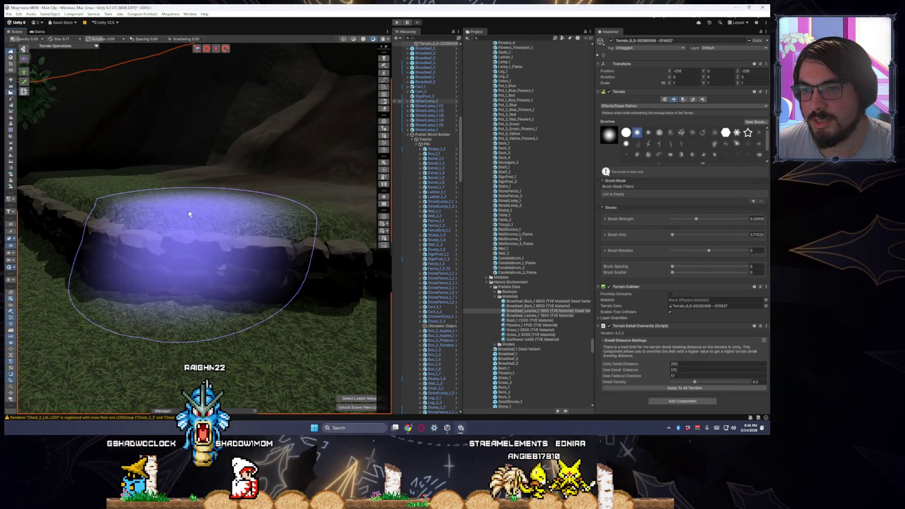
left_click_drag(188, 210, 182, 263)
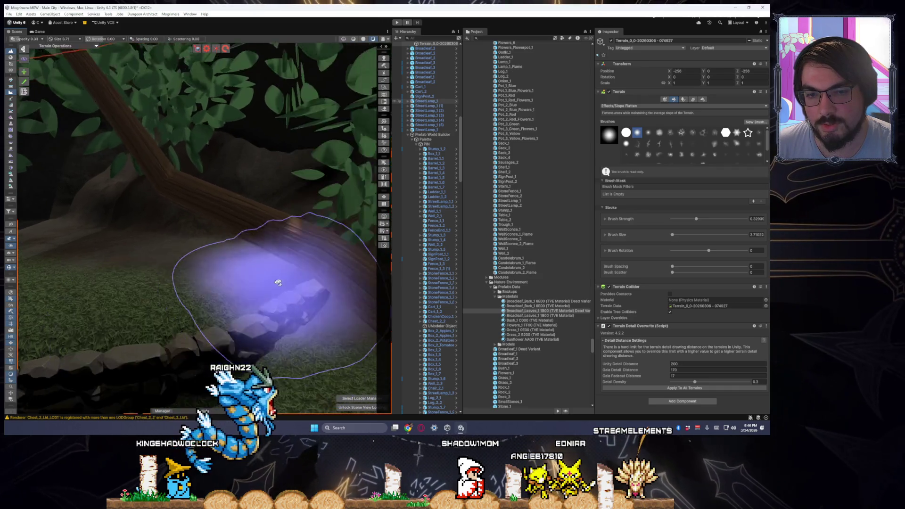
left_click_drag(143, 270, 209, 269)
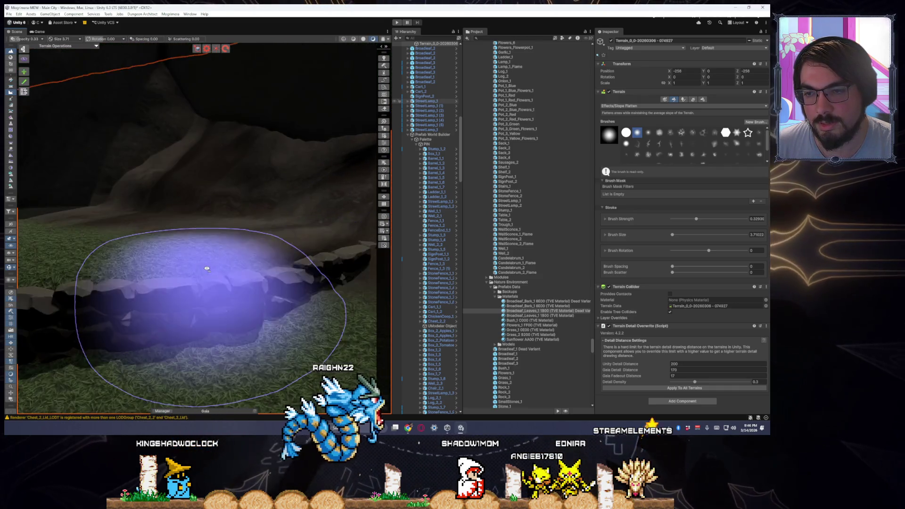
mouse_move(127, 266)
left_mouse_down()
mouse_move(173, 233)
mouse_move(262, 283)
mouse_move(344, 283)
mouse_move(297, 289)
left_mouse_up()
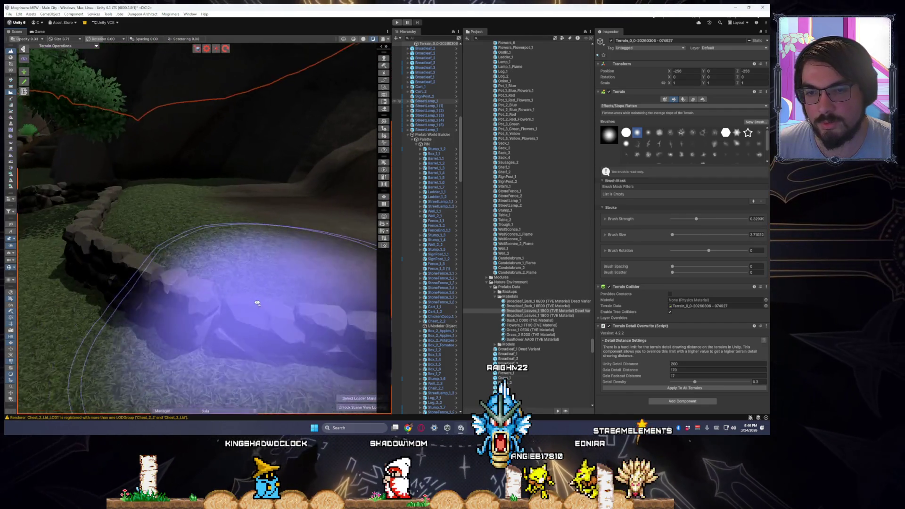
left_click_drag(55, 147, 244, 264)
scroll(243, 264, "down", 5)
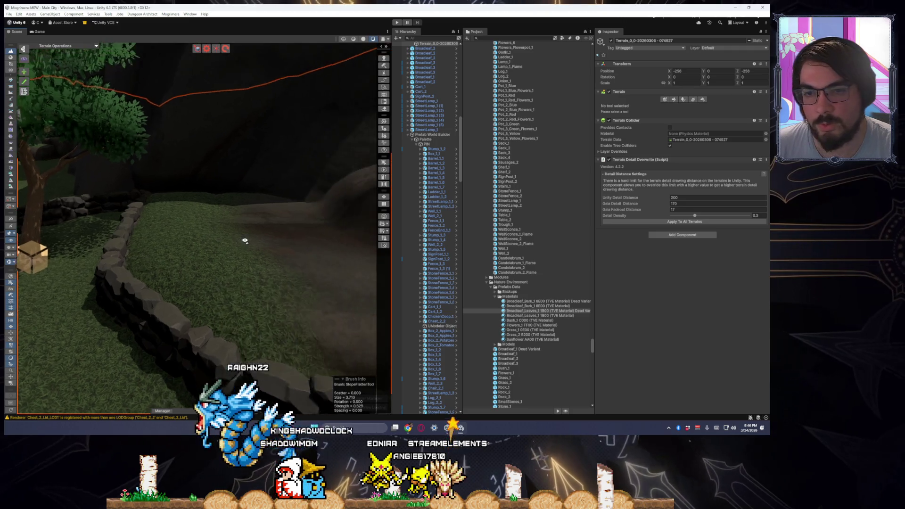
mouse_move(218, 247)
left_mouse_down()
mouse_move(285, 245)
mouse_move(194, 239)
mouse_move(226, 283)
mouse_move(106, 257)
left_mouse_up()
Duplicate Stairs_1 (4) and move the copy toward the grassy ledge.
left_click(90, 263)
key("f")
key("ctrl+d")
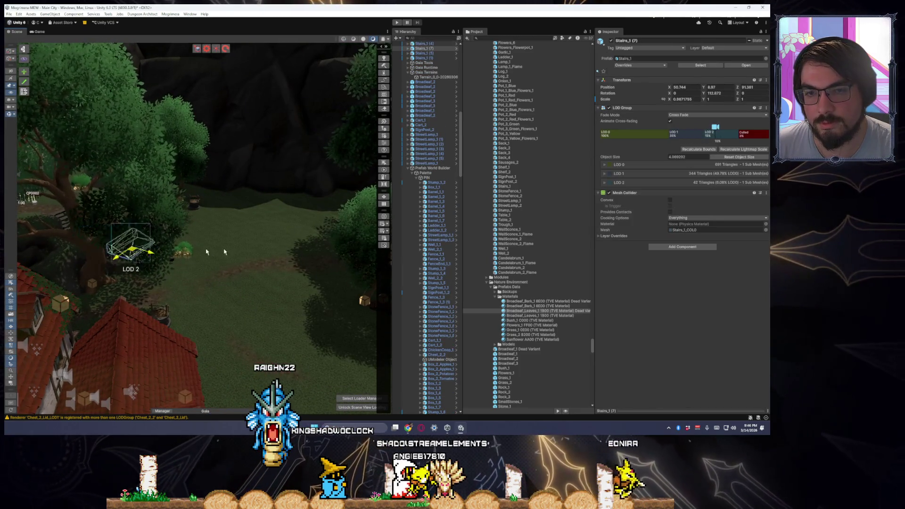
left_click_drag(352, 237, 332, 251)
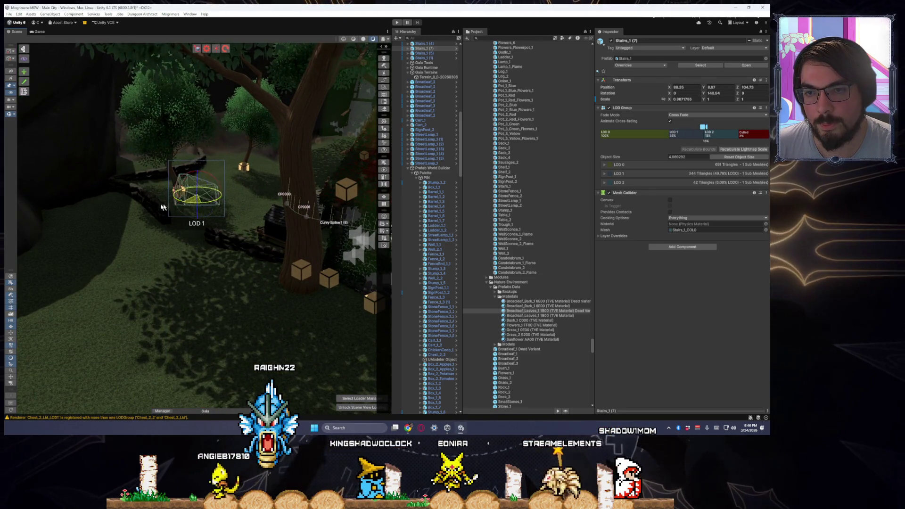
key("f")
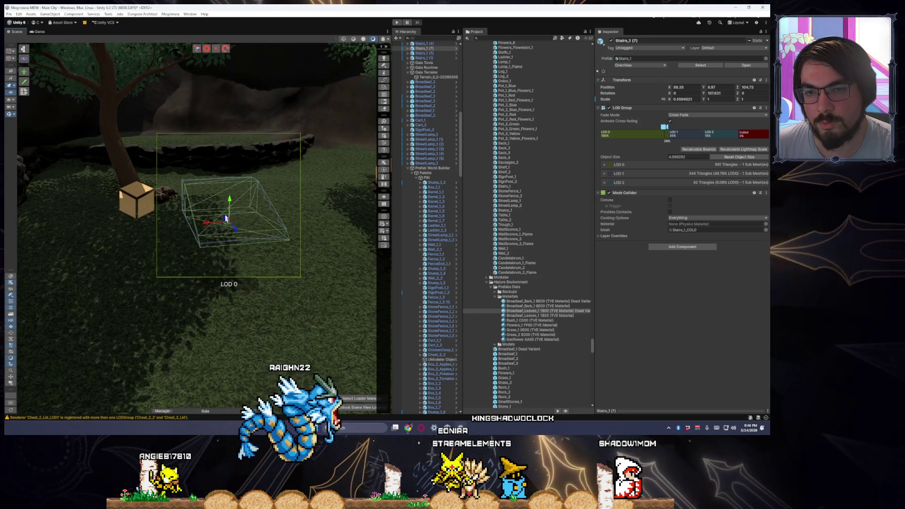
mouse_move(228, 183)
left_mouse_down()
mouse_move(236, 204)
mouse_move(212, 308)
mouse_move(206, 276)
mouse_move(209, 285)
mouse_move(217, 240)
mouse_move(256, 226)
left_mouse_up()
Lower the stairs copy slightly and scale it to about 0.46 X, 0.62 Y/Z.
key("w")
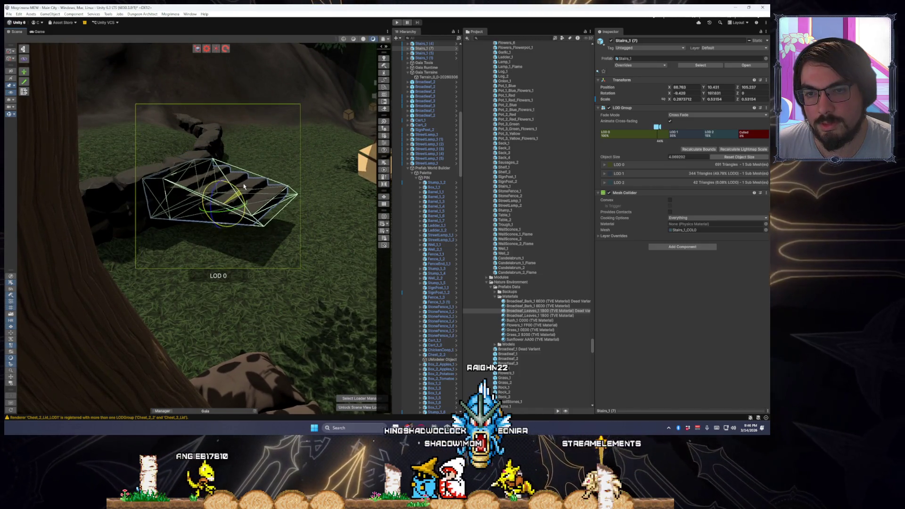
left_click_drag(225, 207, 243, 231)
key("f")
mouse_move(167, 218)
left_mouse_down()
mouse_move(171, 228)
mouse_move(189, 226)
mouse_move(118, 230)
mouse_move(56, 216)
mouse_move(98, 187)
left_mouse_up()
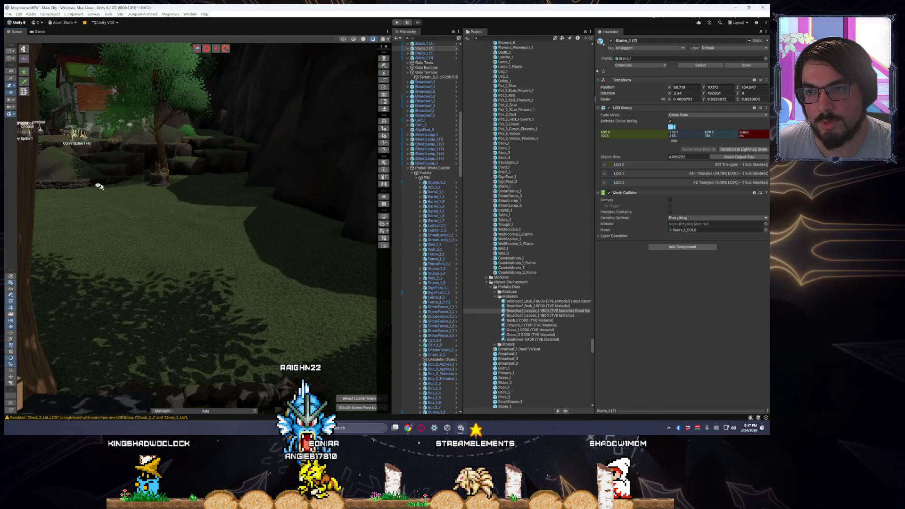
left_click(175, 171)
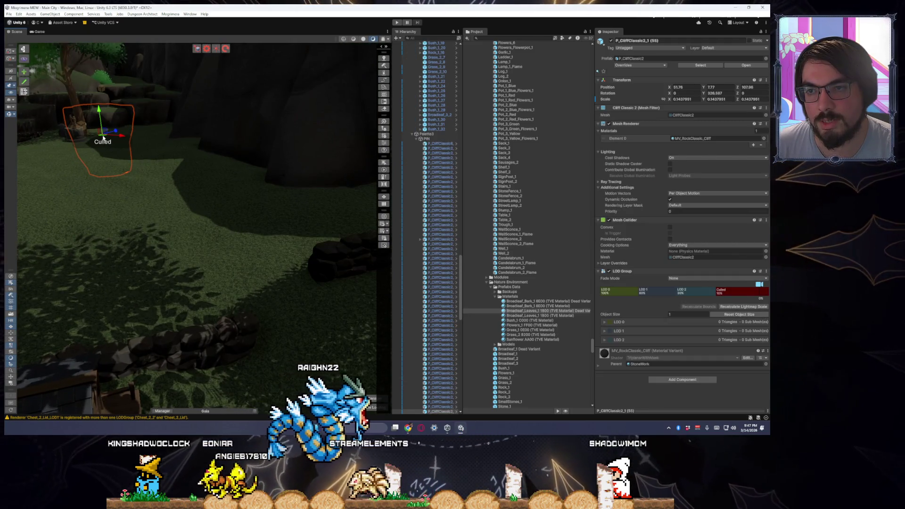
Frame and delete the cliff rock P_CliffClassic2_1 (55) next to Stairs_1 (7).
key("f")
mouse_move(73, 211)
left_mouse_down()
mouse_move(318, 187)
mouse_move(317, 202)
mouse_move(297, 170)
mouse_move(422, 141)
mouse_move(479, 158)
mouse_move(301, 191)
mouse_move(169, 228)
mouse_move(202, 318)
mouse_move(166, 296)
mouse_move(188, 256)
mouse_move(204, 259)
mouse_move(187, 242)
mouse_move(202, 250)
mouse_move(194, 221)
mouse_move(202, 263)
mouse_move(199, 254)
left_mouse_up()
key("w")
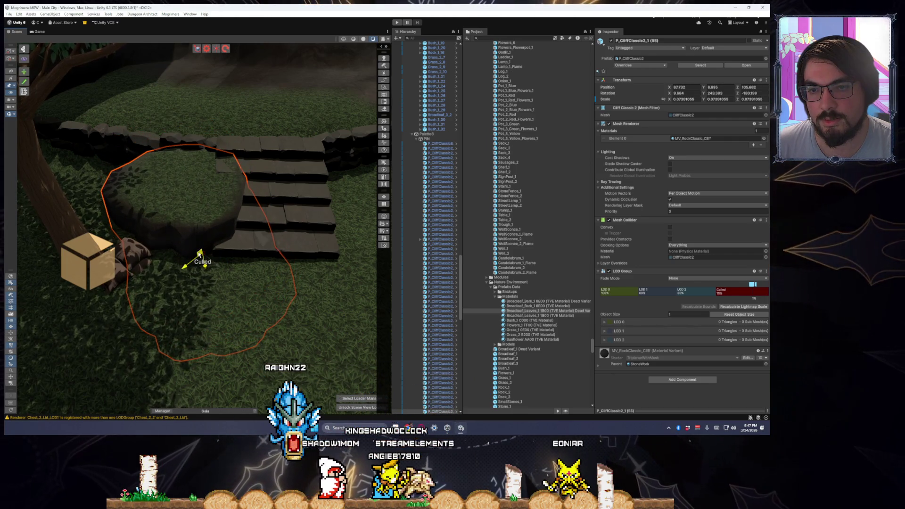
key("Delete")
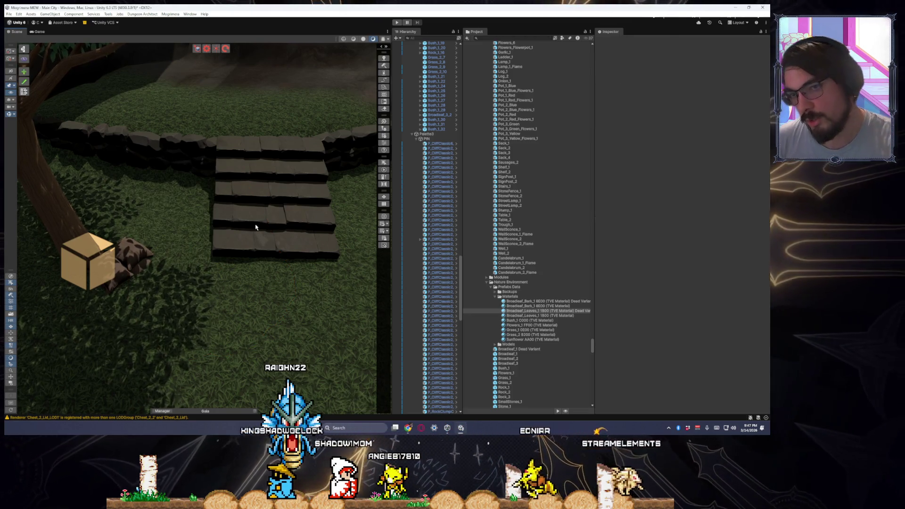
Rotate StoneFence_1_13 to run along the stairs, then lower and slide it beside them.
left_click(194, 179)
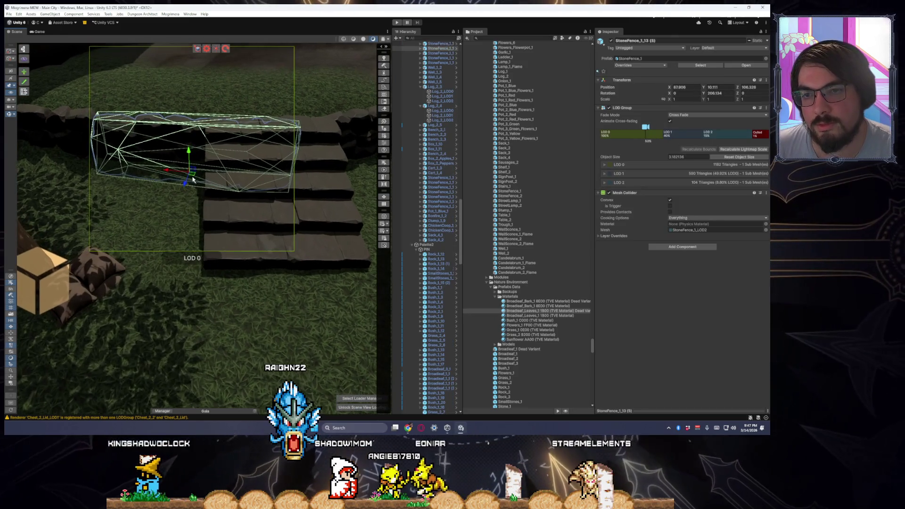
key("e")
mouse_move(189, 210)
left_mouse_down()
mouse_move(170, 238)
mouse_move(327, 206)
mouse_move(316, 207)
left_mouse_up()
key("w")
mouse_move(162, 215)
left_mouse_down()
mouse_move(150, 233)
mouse_move(240, 256)
left_mouse_up()
key("f")
left_click(254, 288)
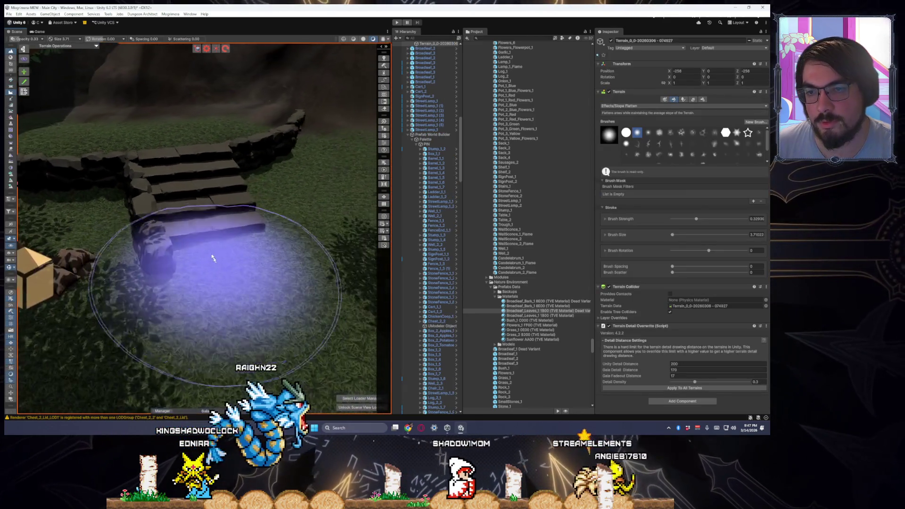
left_click(153, 247)
mouse_move(144, 236)
left_mouse_down()
mouse_move(257, 243)
mouse_move(286, 325)
left_mouse_up()
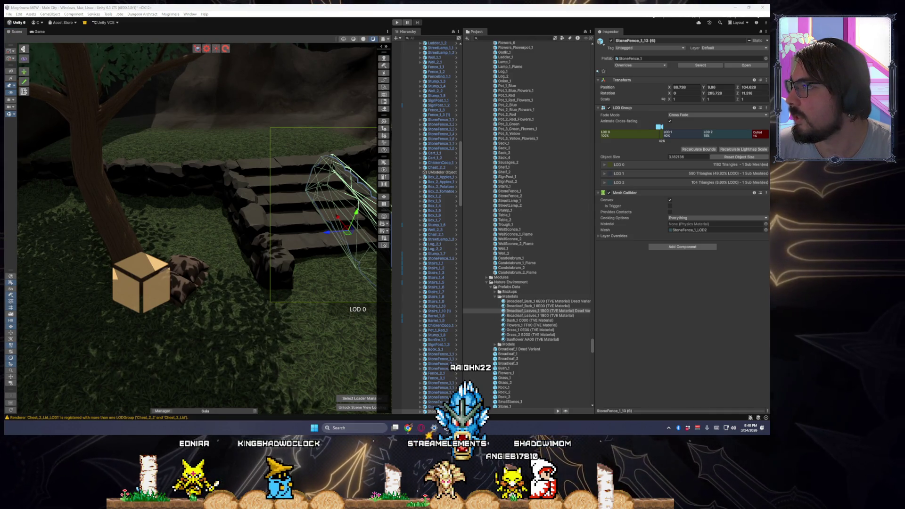
Start placing a Bush_1 prefab near the stairs, then cancel the placement.
left_click_drag(212, 212, 179, 188)
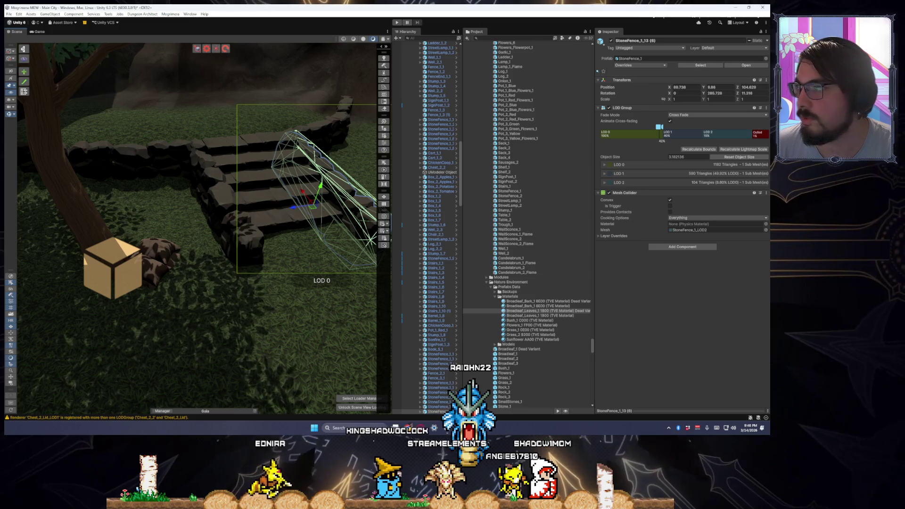
mouse_move(504, 368)
left_mouse_down()
mouse_move(142, 186)
mouse_move(159, 193)
left_mouse_up()
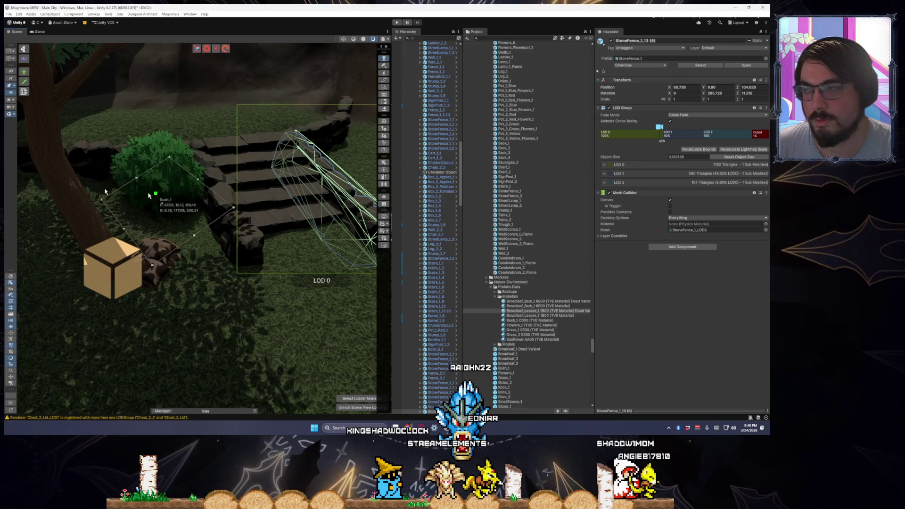
key("Escape")
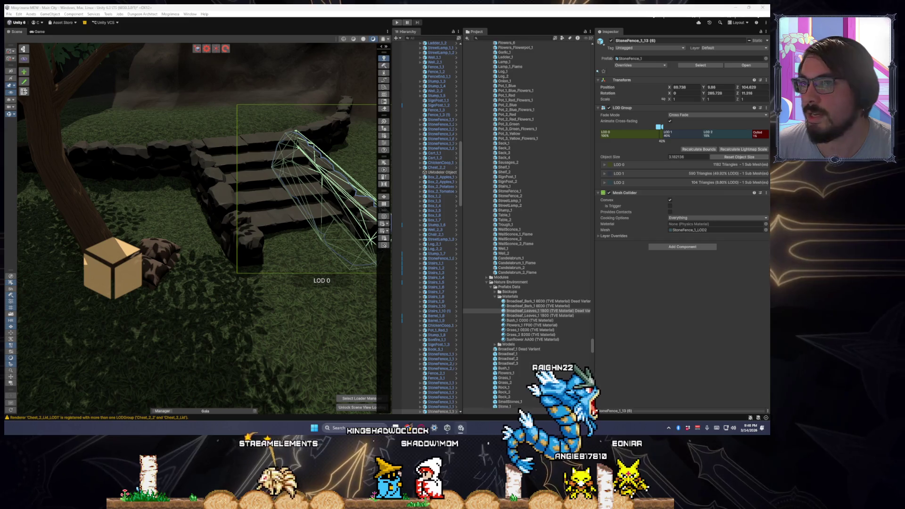
left_click(108, 14)
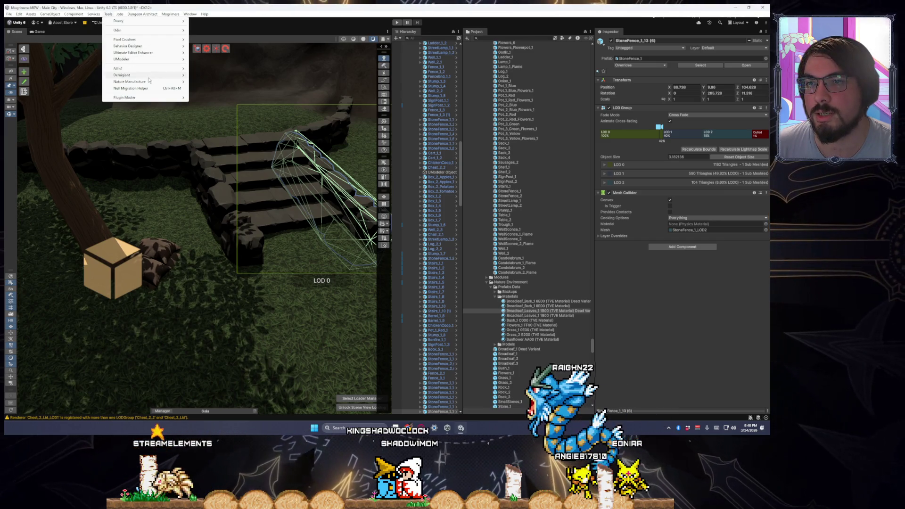
mouse_move(156, 98)
mouse_move(222, 98)
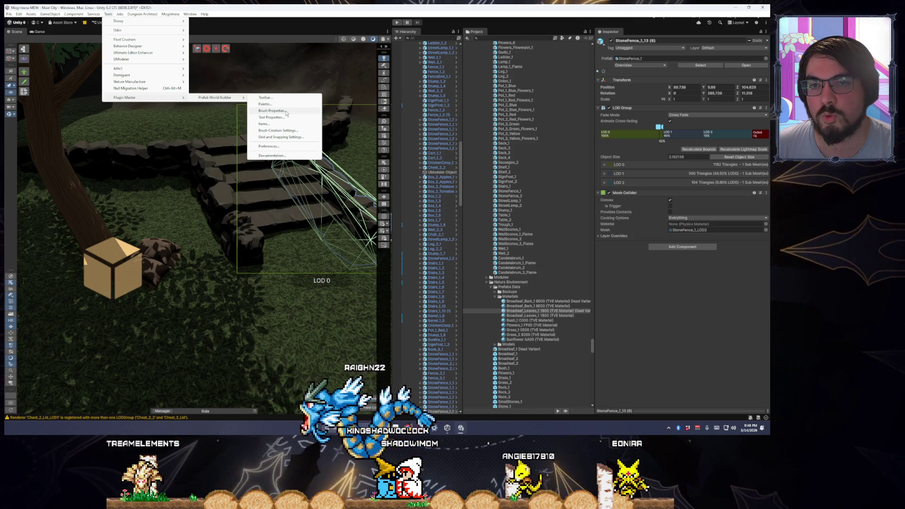
left_click(286, 112)
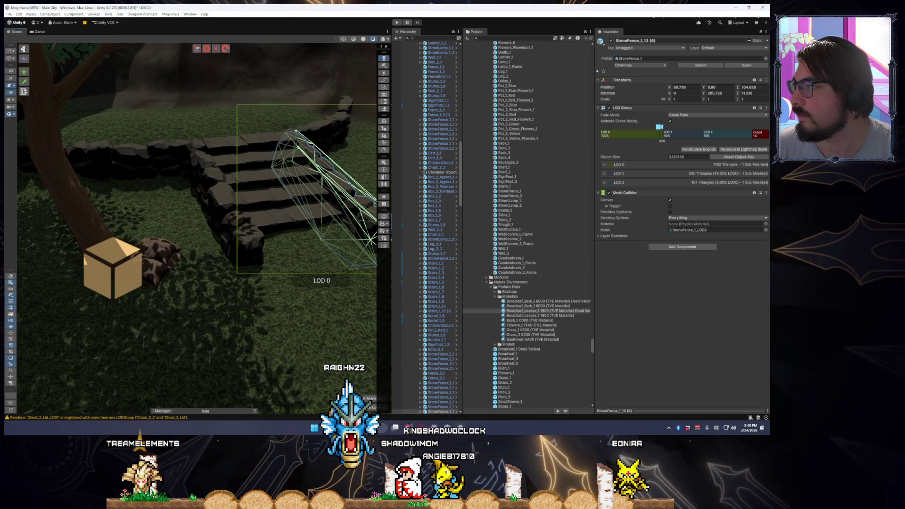
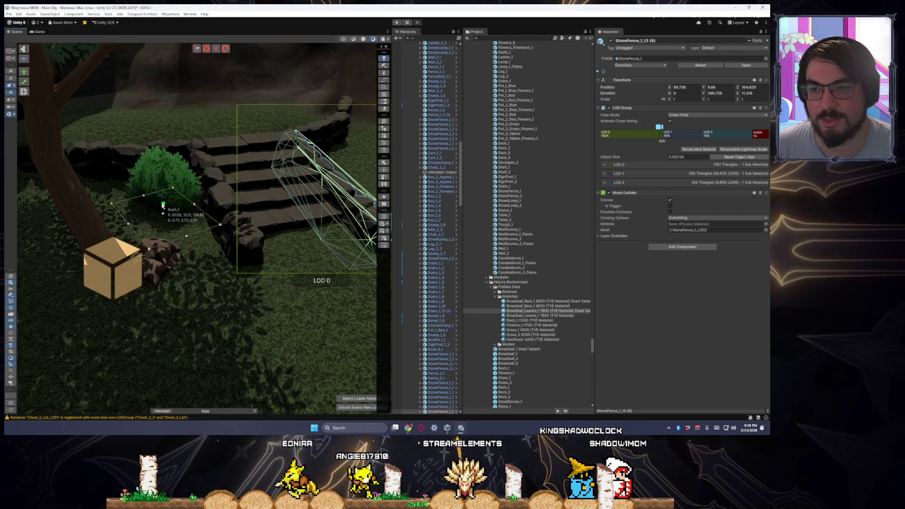
Adjust the first bush beside the stone stairs with the transform gizmo.
mouse_move(163, 202)
left_mouse_down()
mouse_move(184, 188)
mouse_move(155, 165)
left_mouse_up()
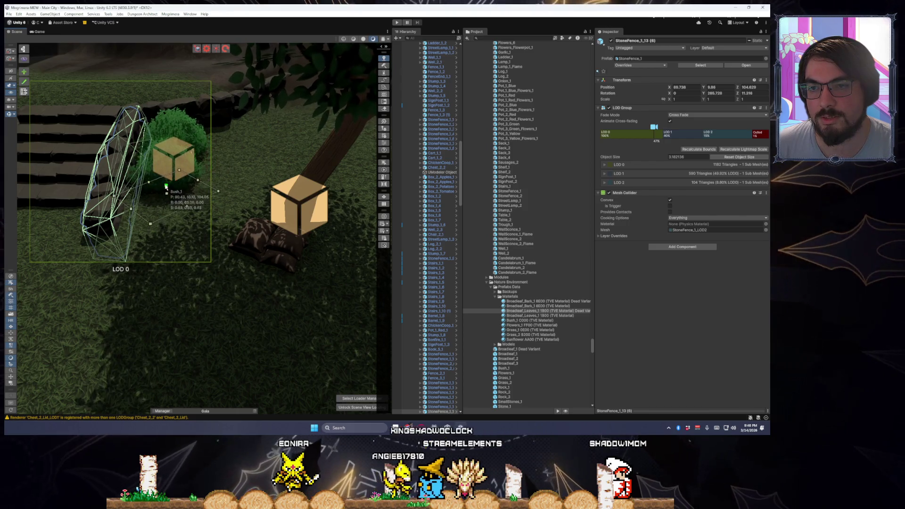
mouse_move(216, 236)
left_mouse_down()
mouse_move(242, 253)
mouse_move(192, 199)
left_mouse_up()
left_click(193, 198)
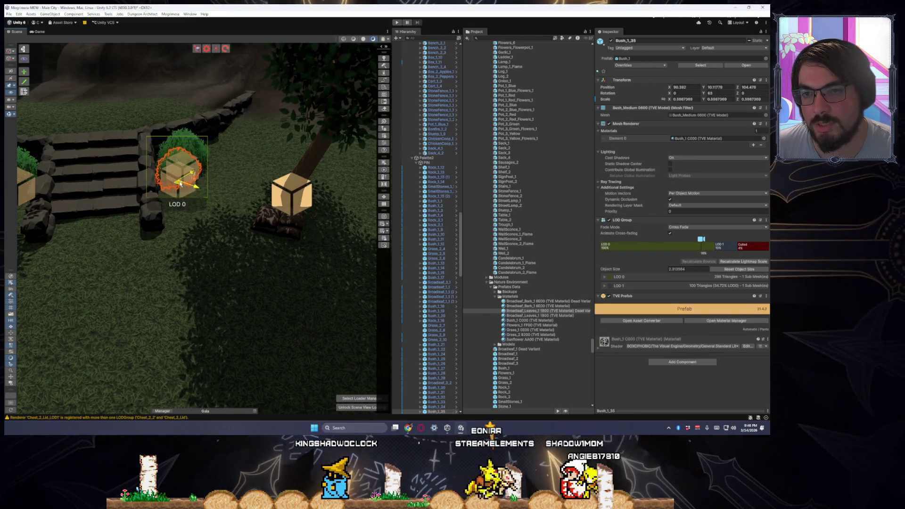
left_click(235, 197)
scroll(239, 212, "up", 4)
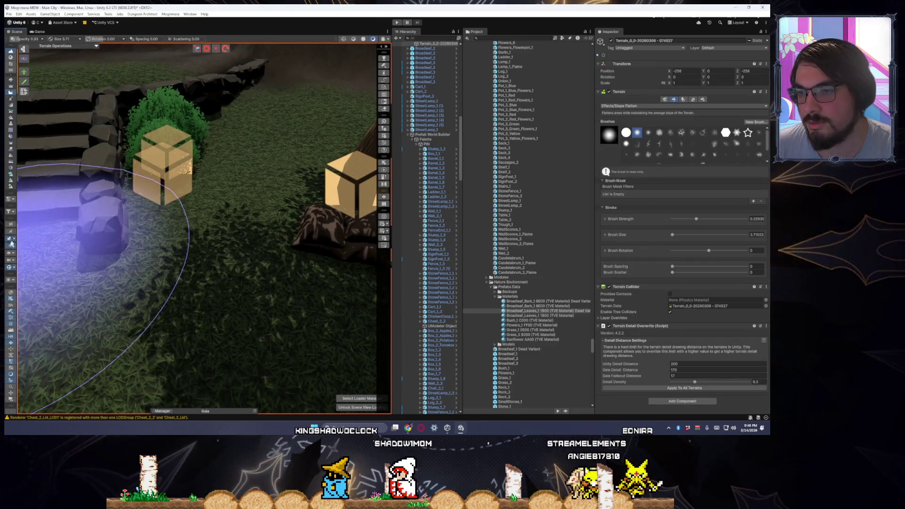
scroll(141, 190, "up", 3)
key("w")
left_click(158, 161)
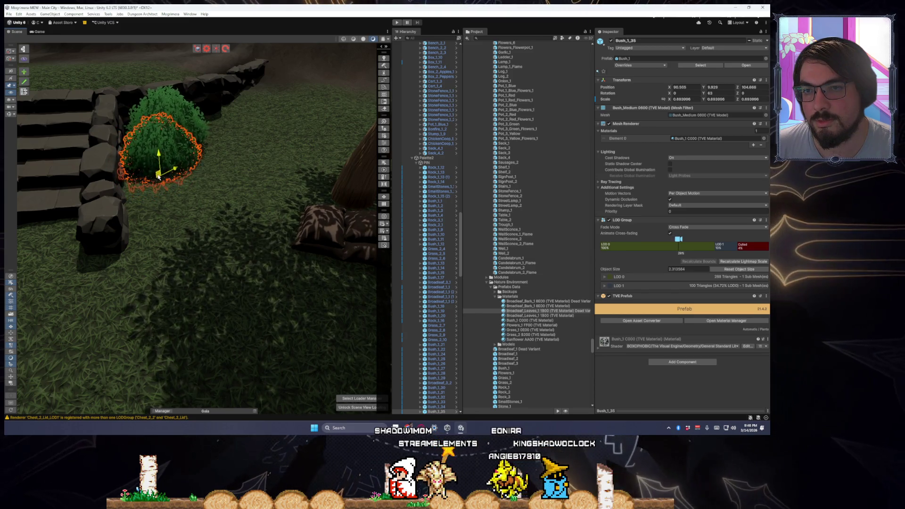
scroll(165, 186, "down", 5)
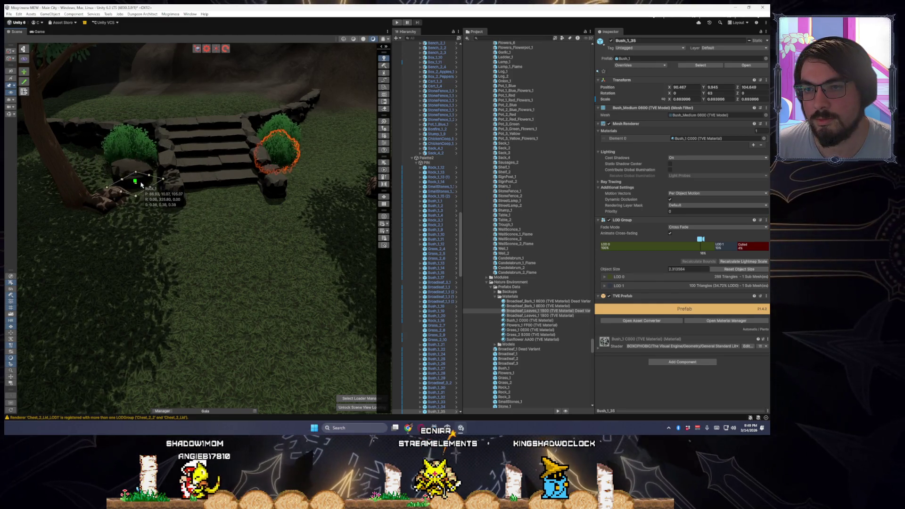
Adjust the other bush by the stairs, check the rock at the tree base, and select the Terrain.
mouse_move(251, 265)
left_mouse_down()
mouse_move(259, 239)
mouse_move(262, 247)
mouse_move(222, 245)
left_mouse_up()
left_click(213, 250)
scroll(213, 250, "up", 2)
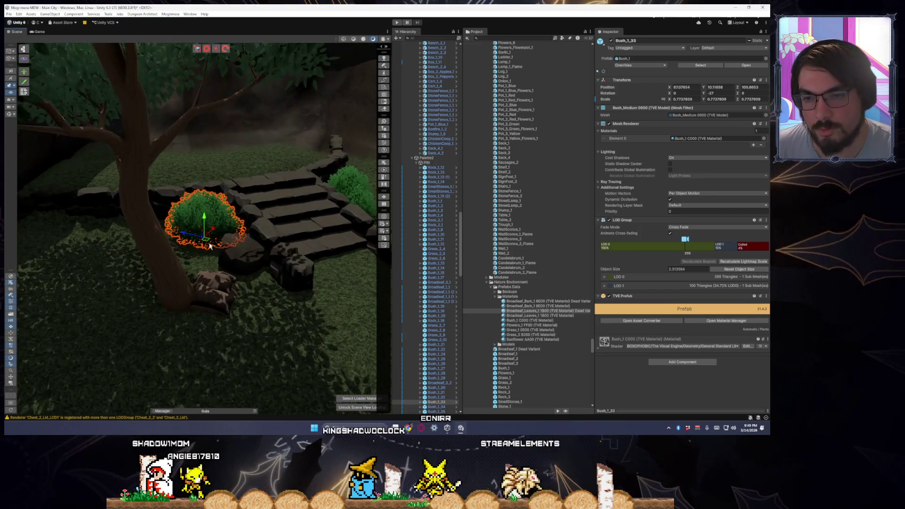
left_click(232, 260)
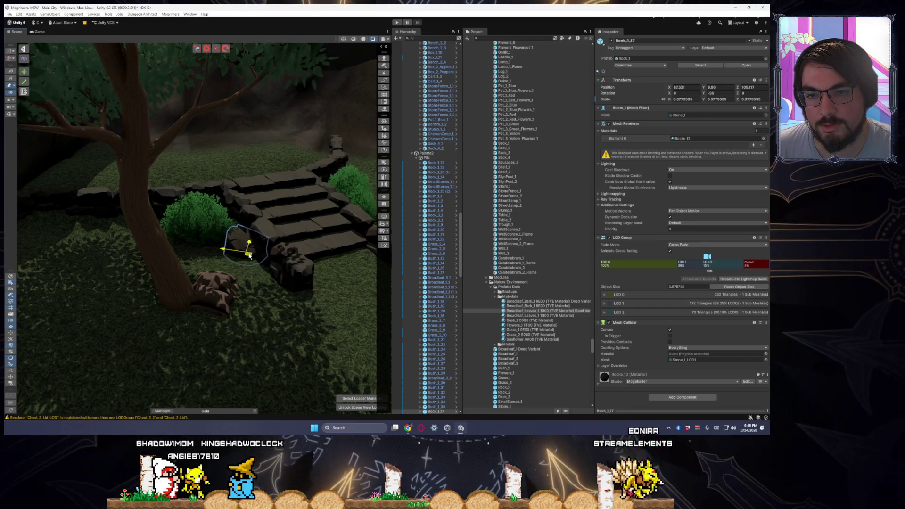
left_click(262, 333)
scroll(252, 323, "down", 3)
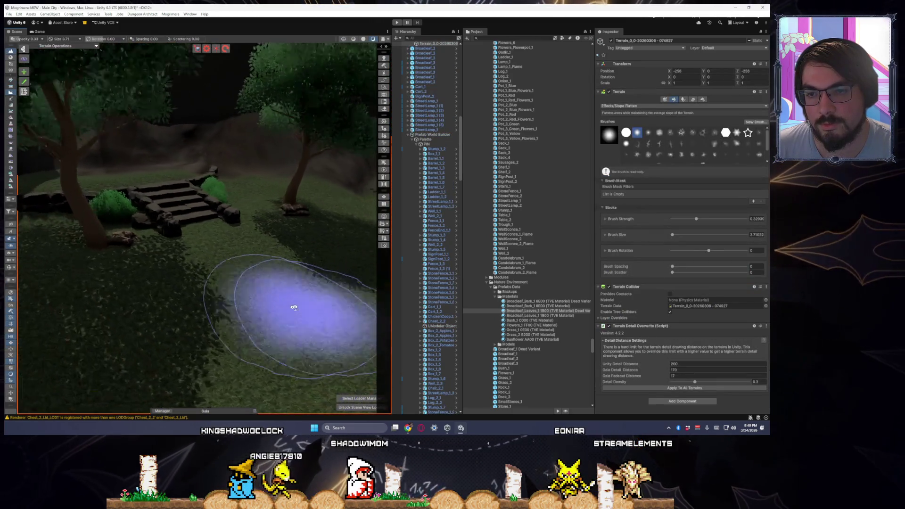
Duplicate stone fence piece StoneFence_1_13 (5) and move the copy along the stairs.
left_click(262, 282)
left_click_drag(262, 285, 192, 239)
key("e")
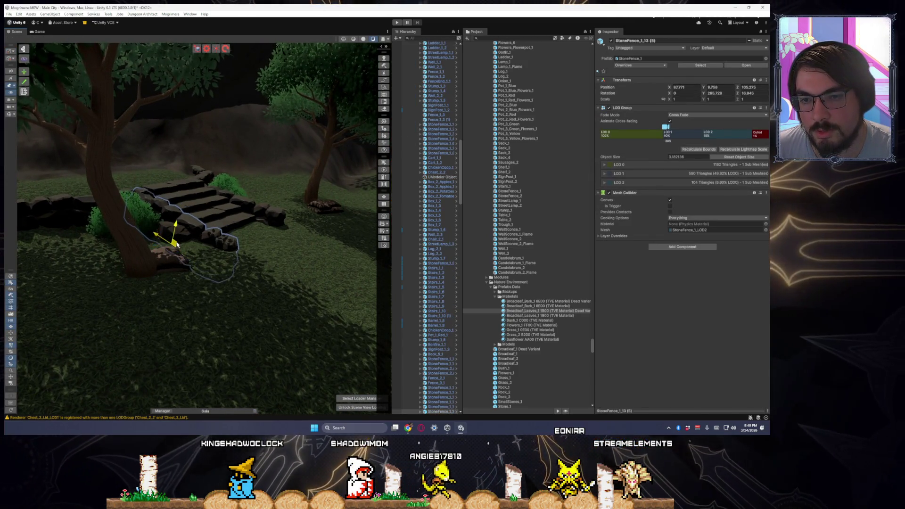
key("ctrl+d")
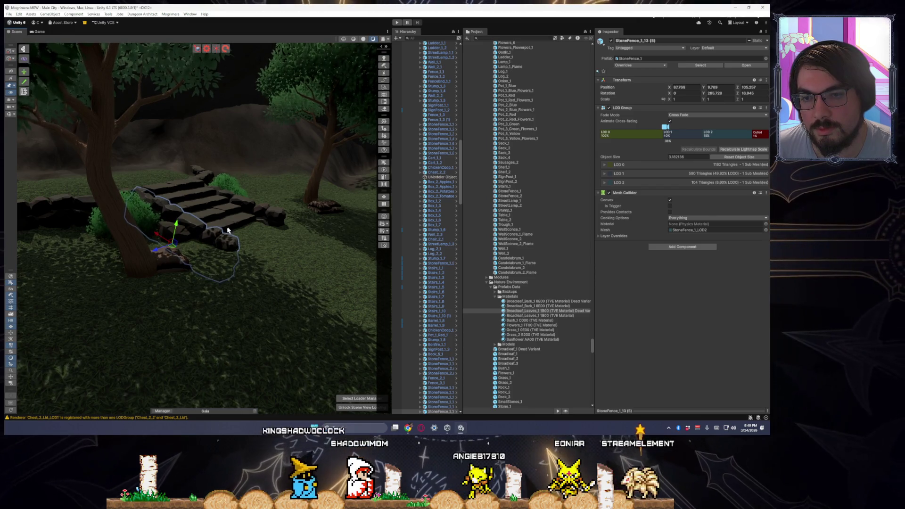
mouse_move(177, 245)
left_mouse_down()
mouse_move(243, 217)
mouse_move(248, 226)
mouse_move(229, 227)
left_mouse_up()
key("e")
key("w")
Set the Terrain to Raise or Lower Terrain with brush size about 2 and very low strength.
left_click(280, 269)
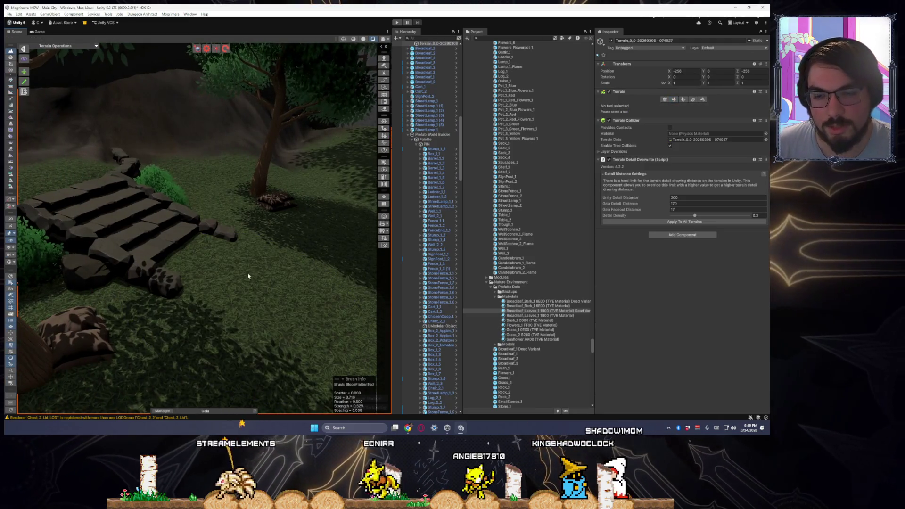
left_click(252, 264)
left_click(273, 317)
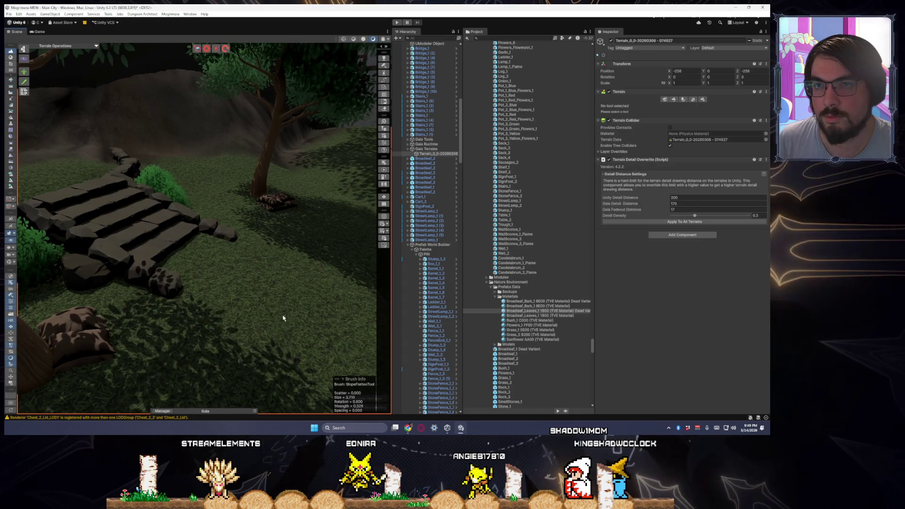
key("ctrl+z")
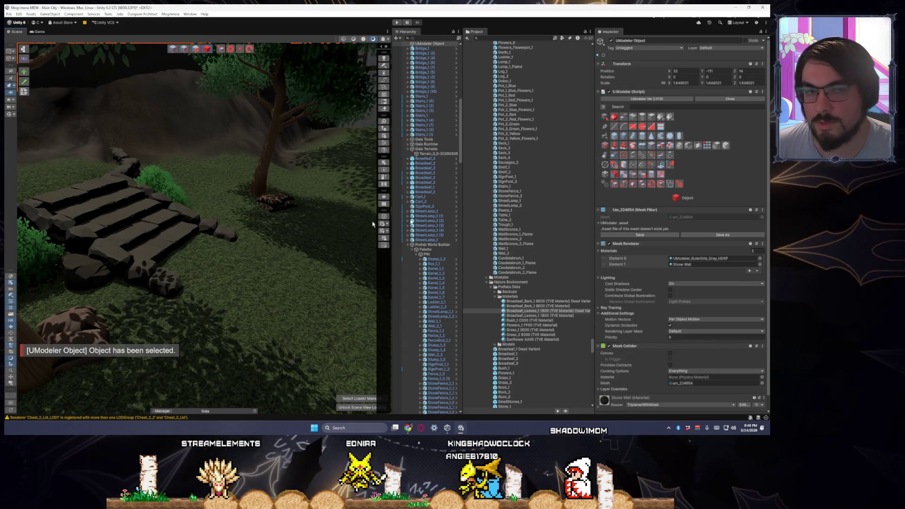
left_click(302, 273)
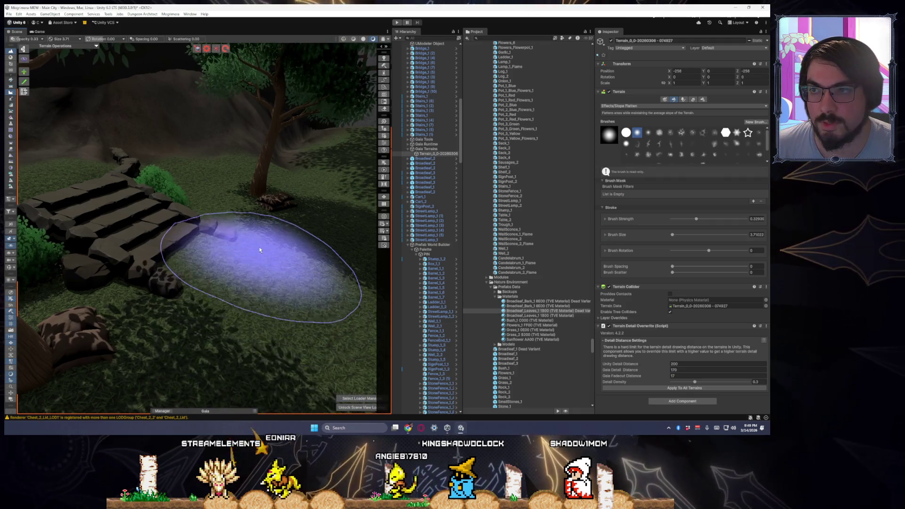
key("s")
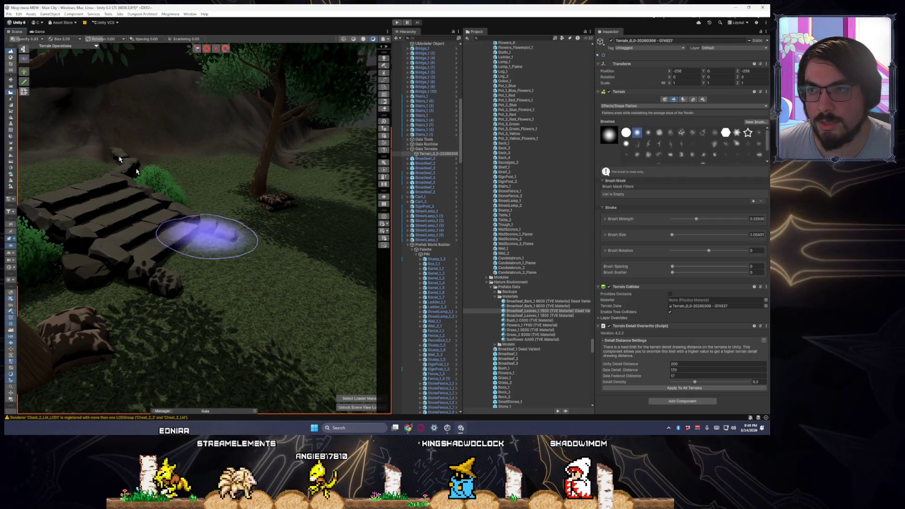
left_click(11, 80)
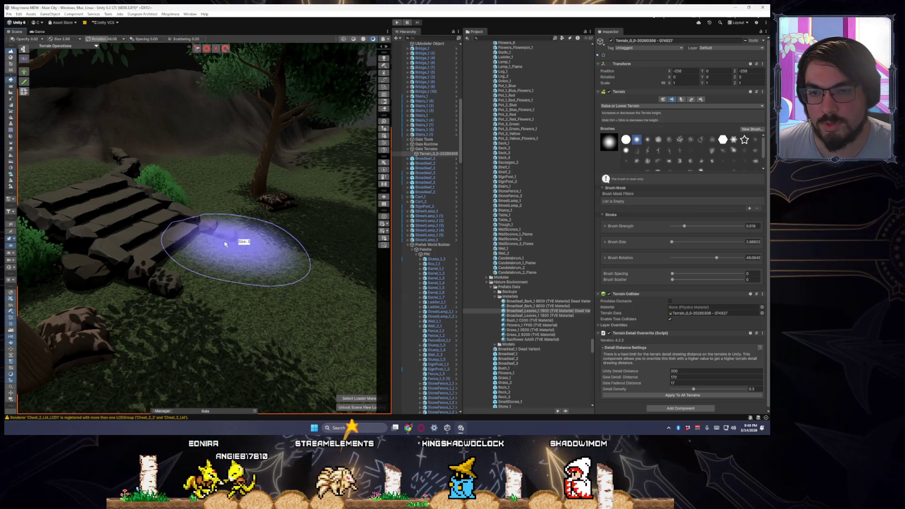
key("a")
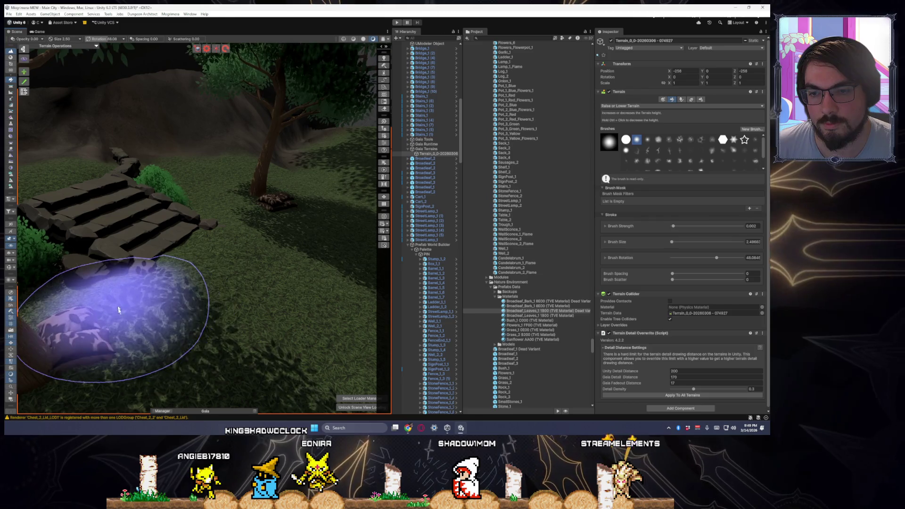
left_click(135, 256)
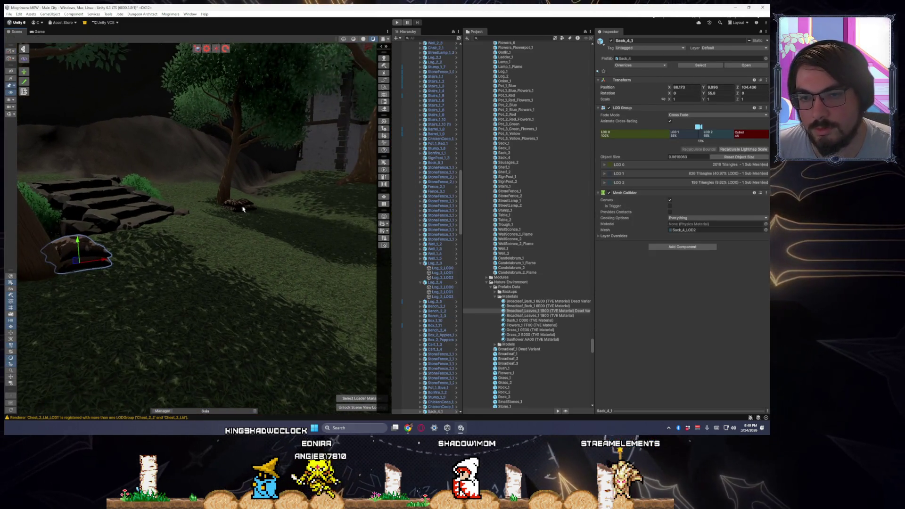
Select the sacks near the stairs and tree, then fly the view over to the house.
left_click(232, 208)
mouse_move(236, 218)
left_mouse_down()
mouse_move(265, 230)
mouse_move(238, 238)
left_mouse_up()
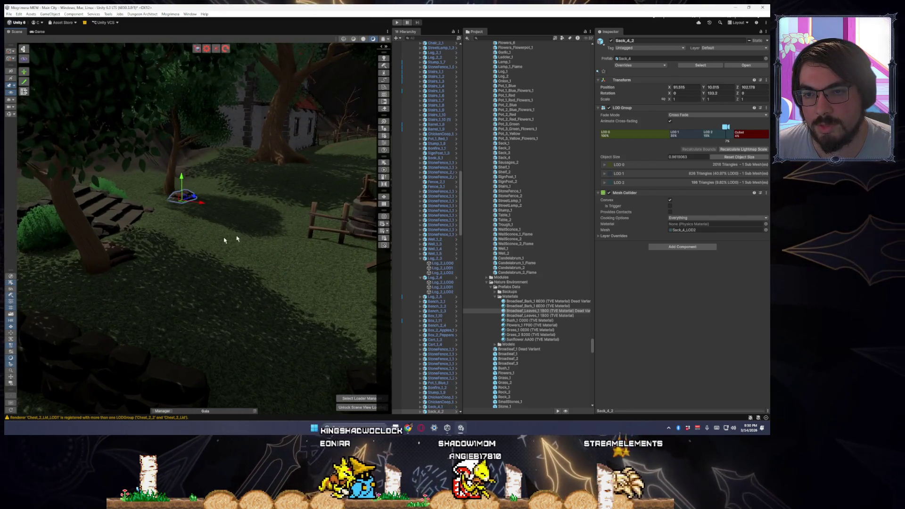
left_click(101, 269, "ctrl")
mouse_move(105, 274)
left_mouse_down()
mouse_move(254, 180)
mouse_move(251, 164)
mouse_move(238, 196)
mouse_move(241, 175)
left_mouse_up()
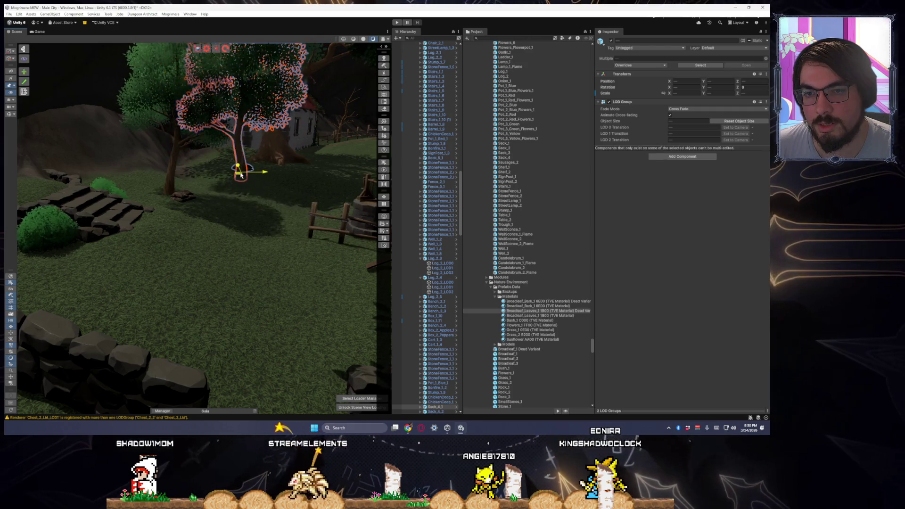
scroll(242, 198, "up", 3)
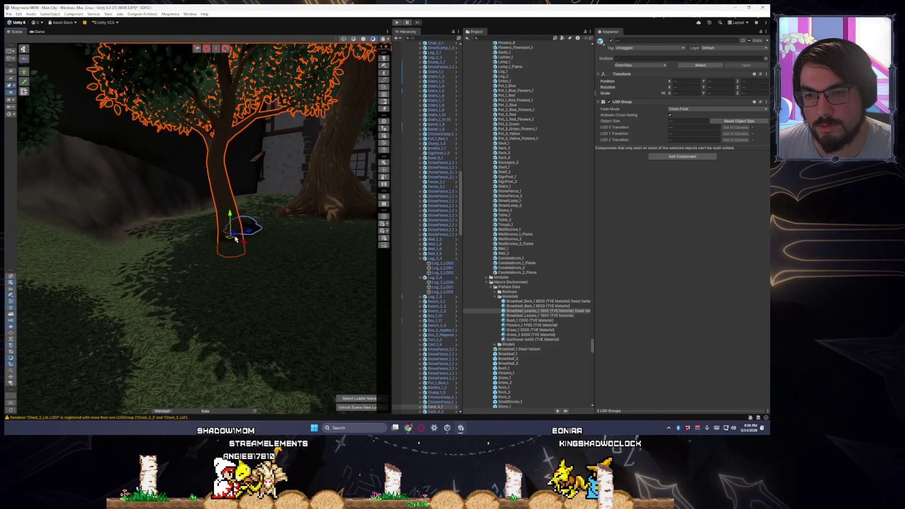
left_click(252, 229)
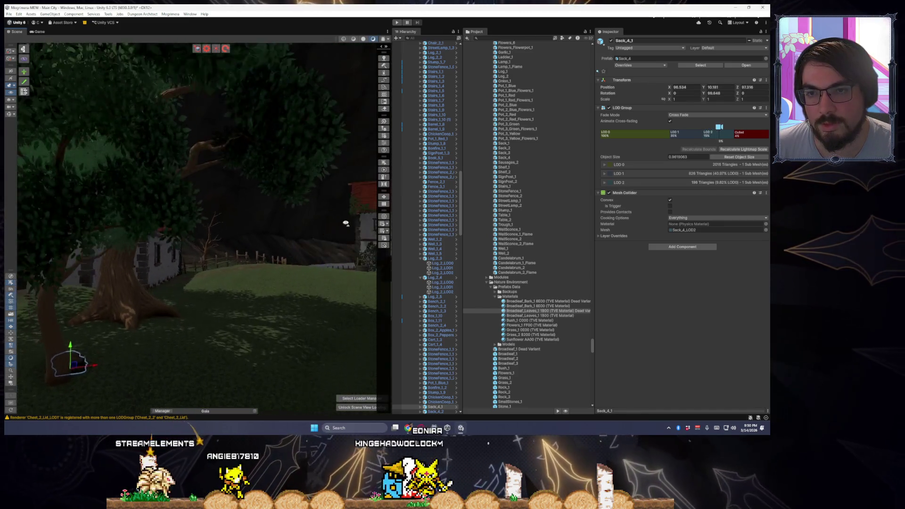
mouse_move(333, 224)
left_mouse_down()
mouse_move(73, 231)
mouse_move(56, 256)
mouse_move(192, 278)
mouse_move(309, 276)
mouse_move(285, 259)
mouse_move(245, 257)
left_mouse_up()
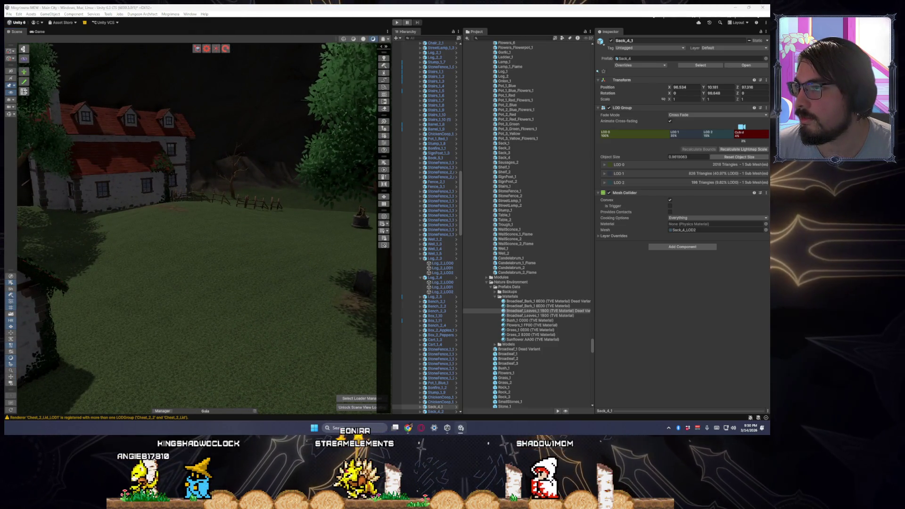
key("Left")
key("Up")
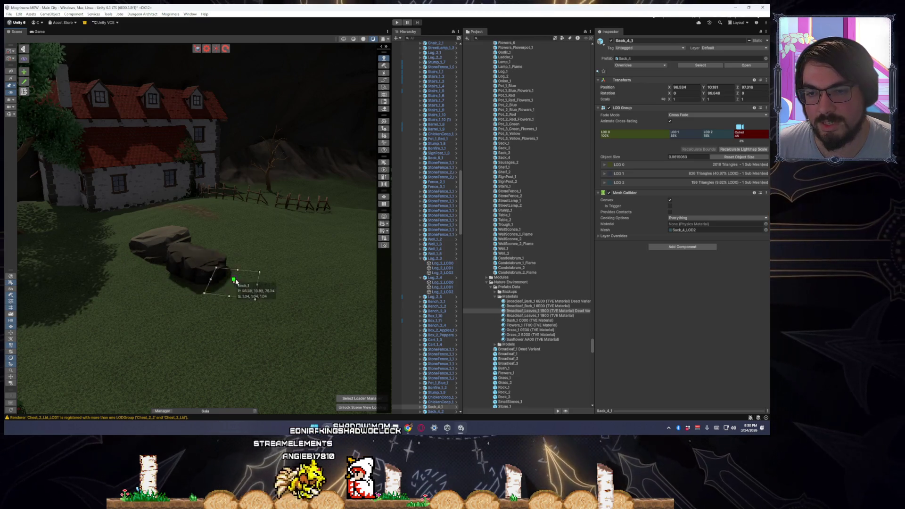
Tilt boulder Rock_1_18 about 17° on Z and place a RockClumpClassic2 beside the boulders.
scroll(236, 282, "up", 5)
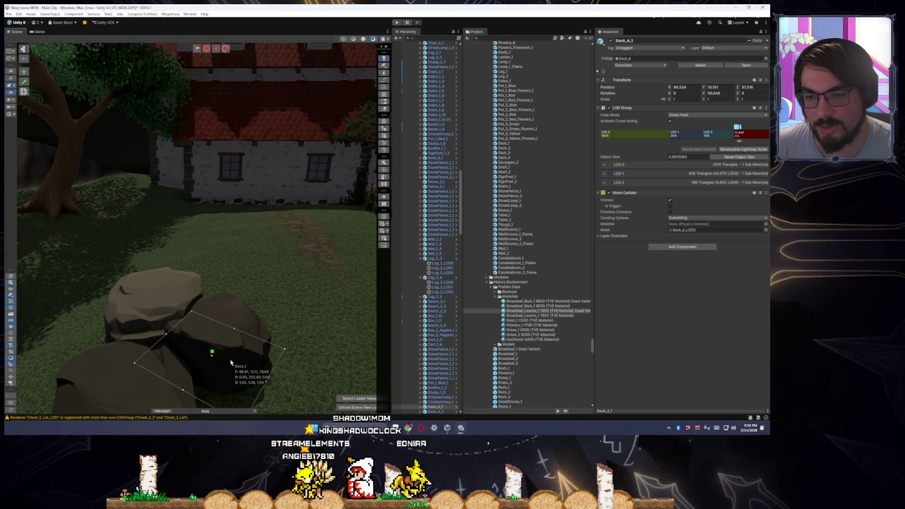
scroll(230, 362, "down", 4)
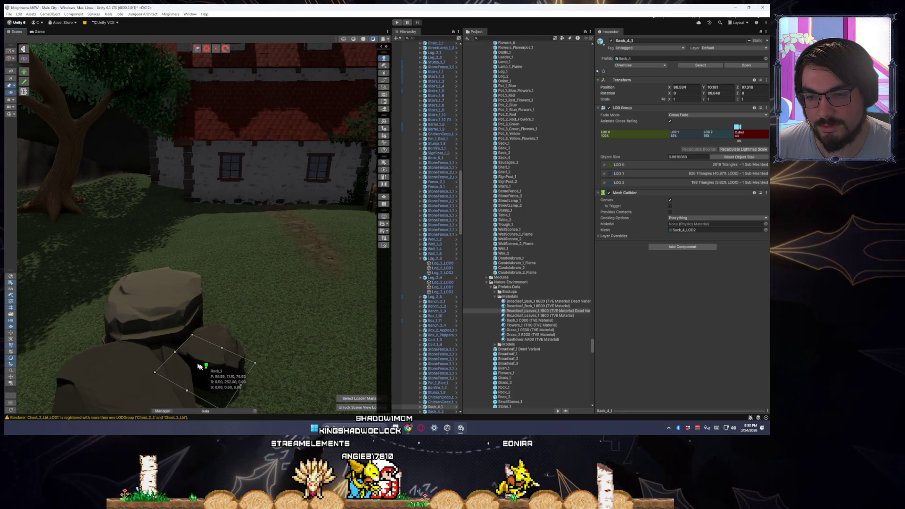
scroll(198, 365, "up", 1)
scroll(283, 330, "down", 5)
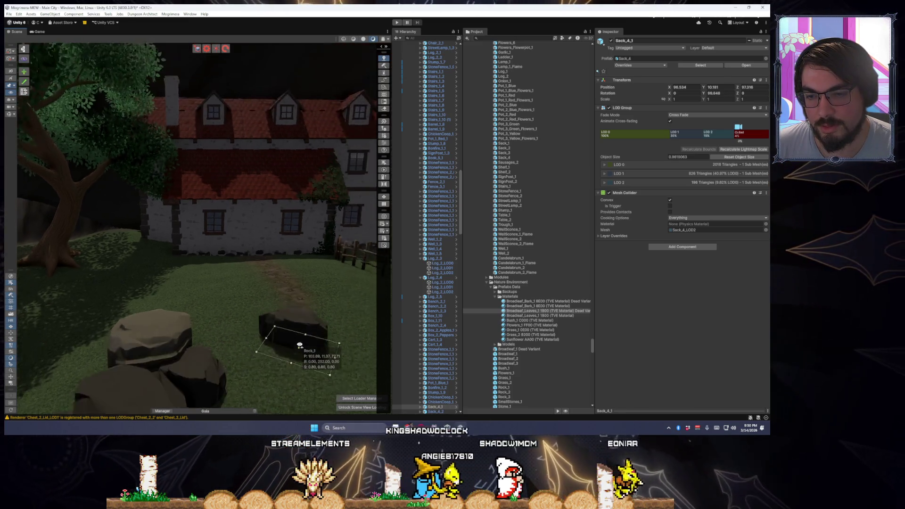
left_click(168, 261)
scroll(179, 283, "up", 3)
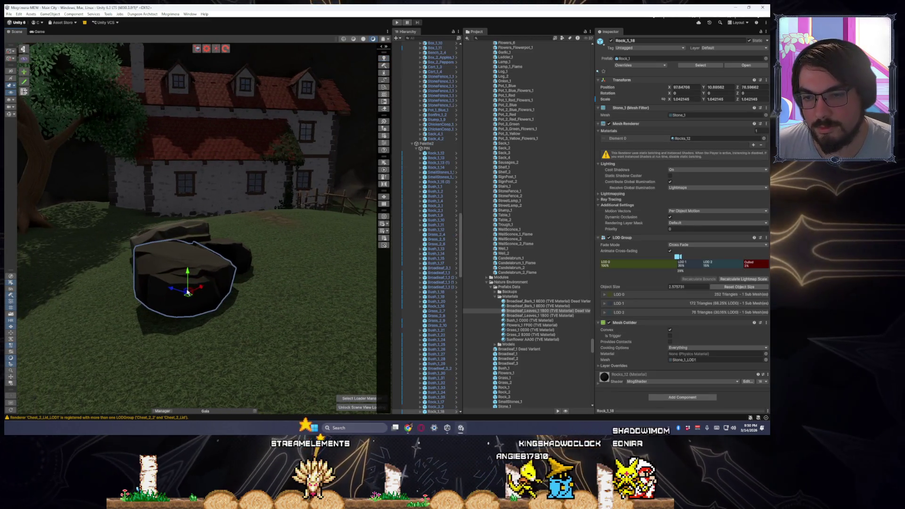
mouse_move(183, 299)
left_mouse_down()
mouse_move(285, 307)
mouse_move(217, 302)
left_mouse_up()
key("w")
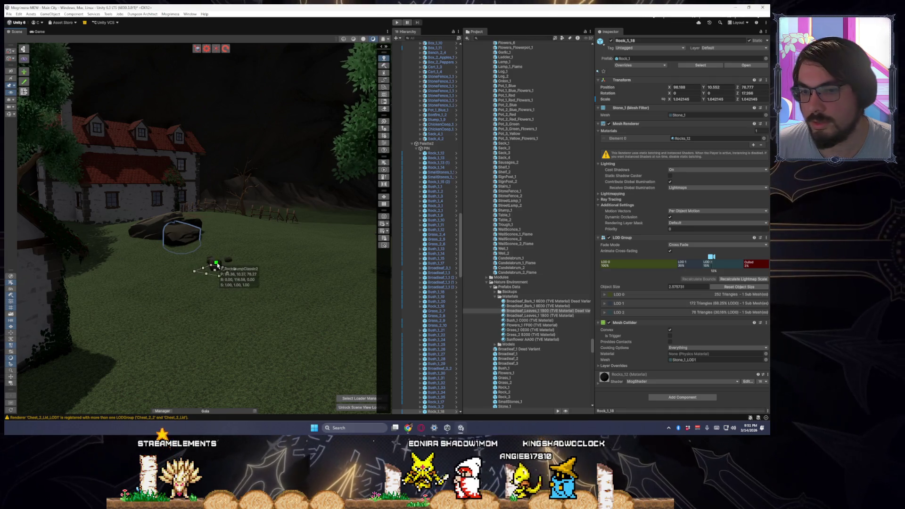
scroll(212, 278, "up", 5)
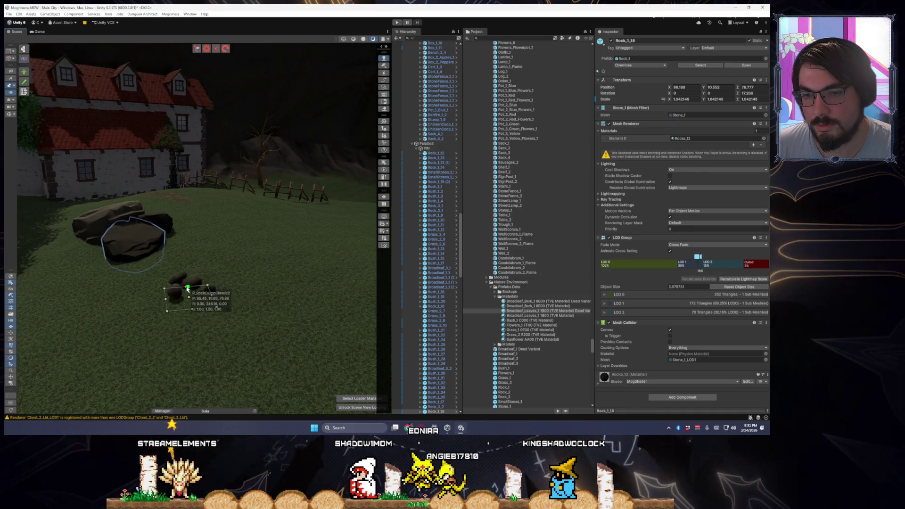
left_click(183, 243)
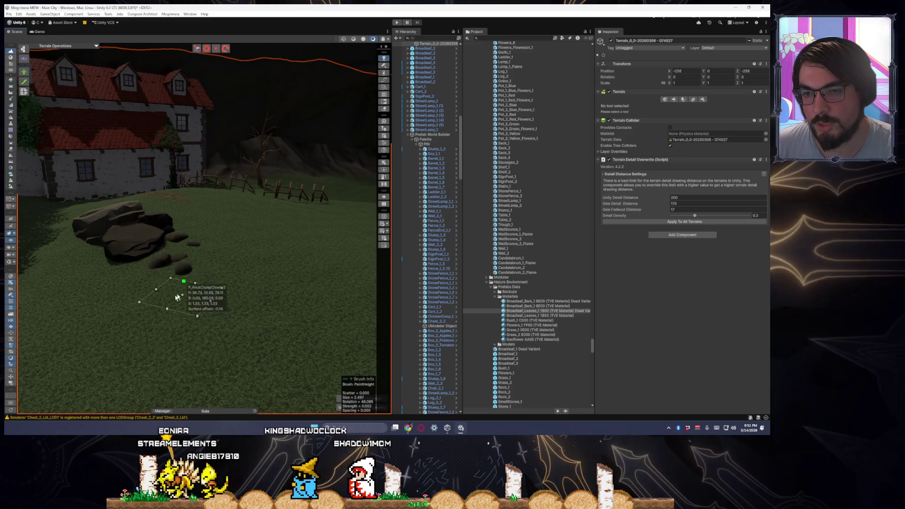
Fly the view from the house past the tree and bench to the graveyard stones by the cart.
scroll(172, 242, "down", 10)
scroll(179, 302, "down", 5)
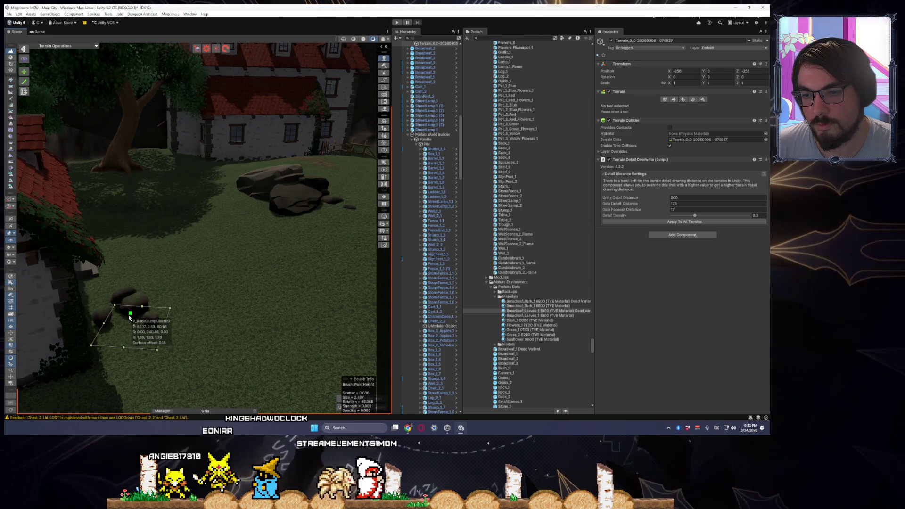
mouse_move(129, 325)
left_mouse_down()
mouse_move(242, 348)
mouse_move(273, 319)
mouse_move(323, 333)
mouse_move(349, 320)
mouse_move(358, 330)
mouse_move(117, 262)
mouse_move(258, 327)
mouse_move(139, 286)
left_mouse_up()
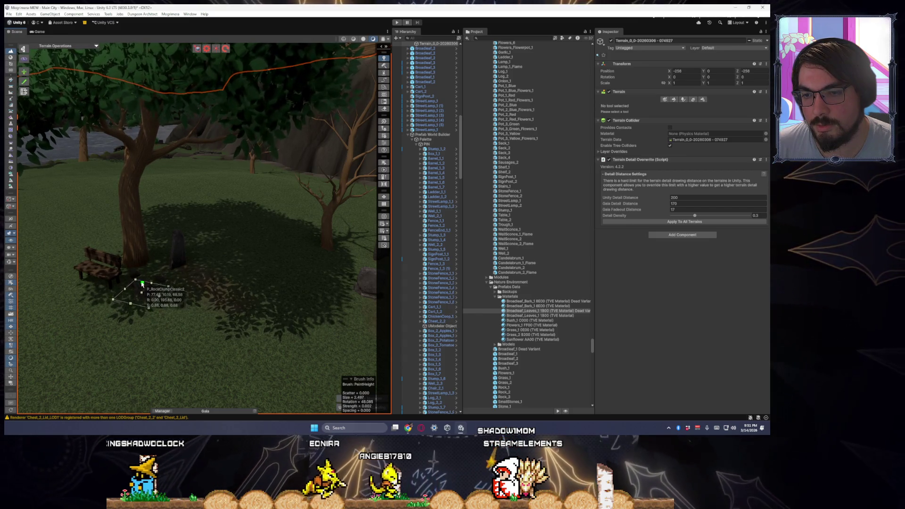
mouse_move(171, 304)
left_mouse_down()
mouse_move(218, 329)
mouse_move(156, 330)
left_mouse_up()
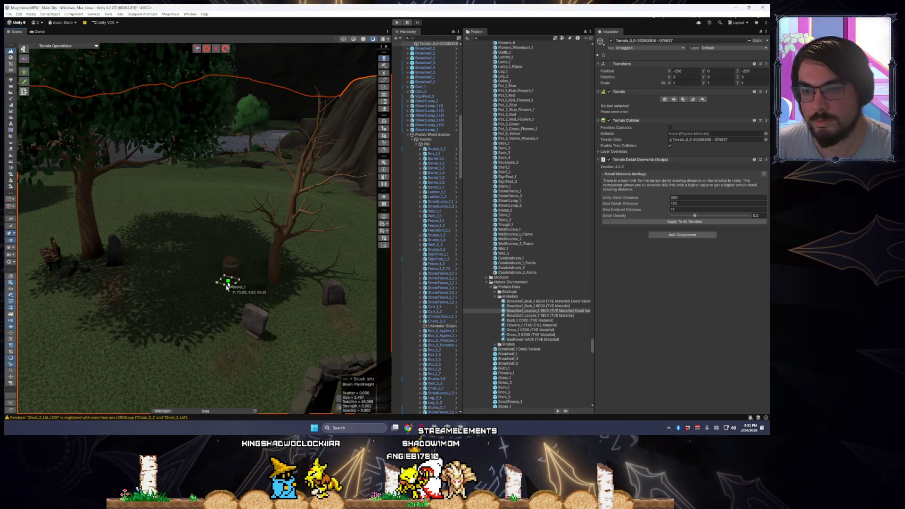
Fly around the graveyard, cliff and red-roofed house to survey the area.
left_click_drag(228, 277, 218, 297)
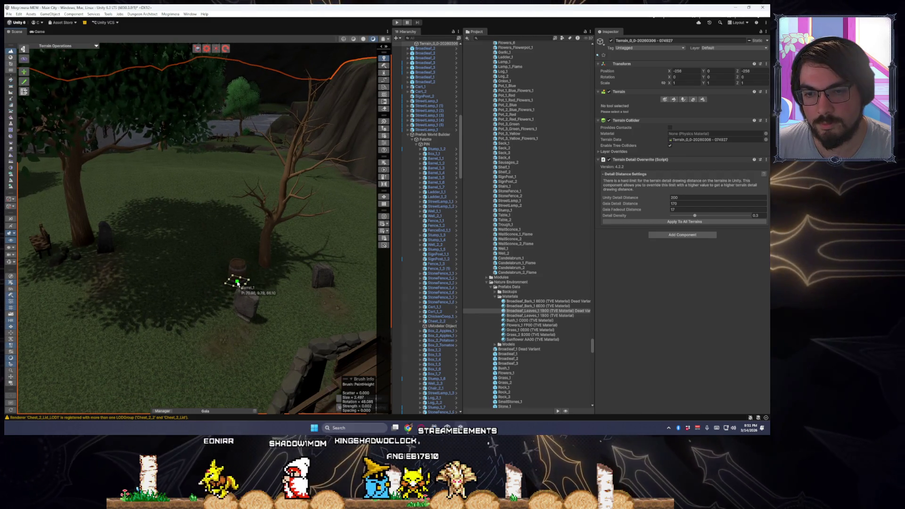
key("Up")
key("Right")
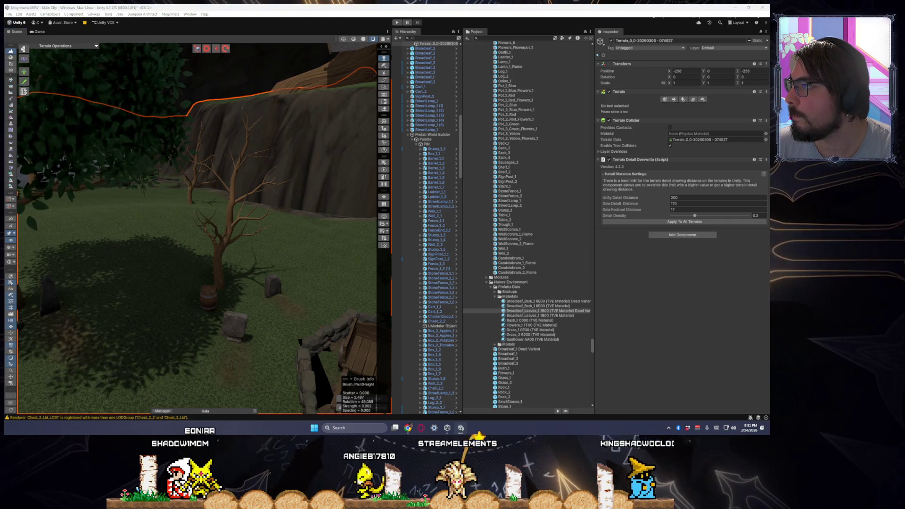
key("Down")
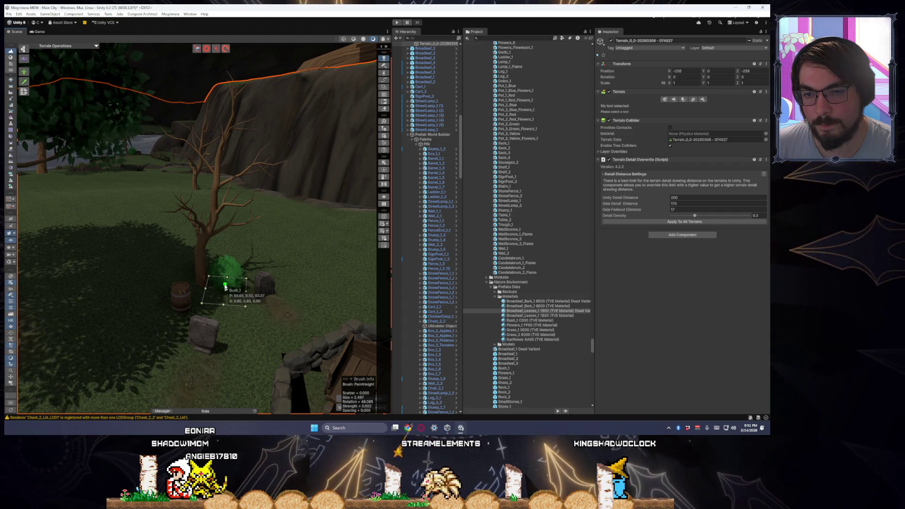
key("Down")
key("Right")
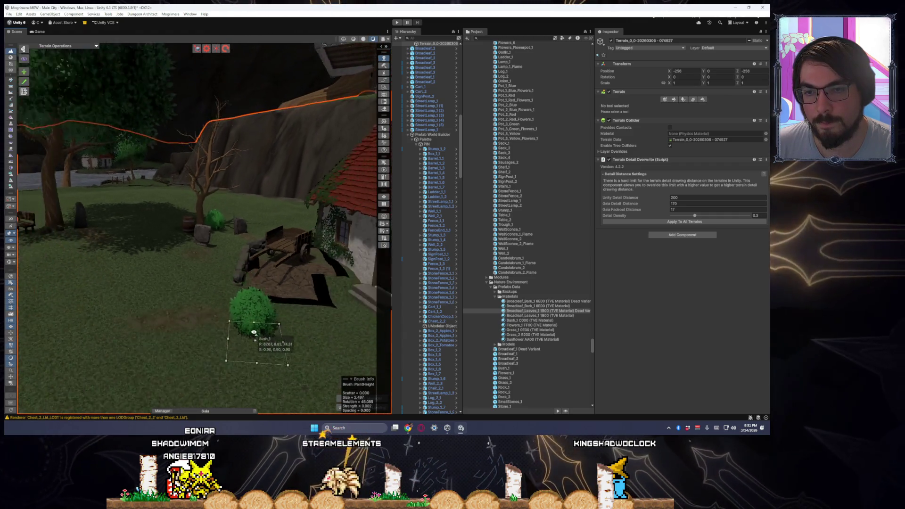
key("Up")
key("Left")
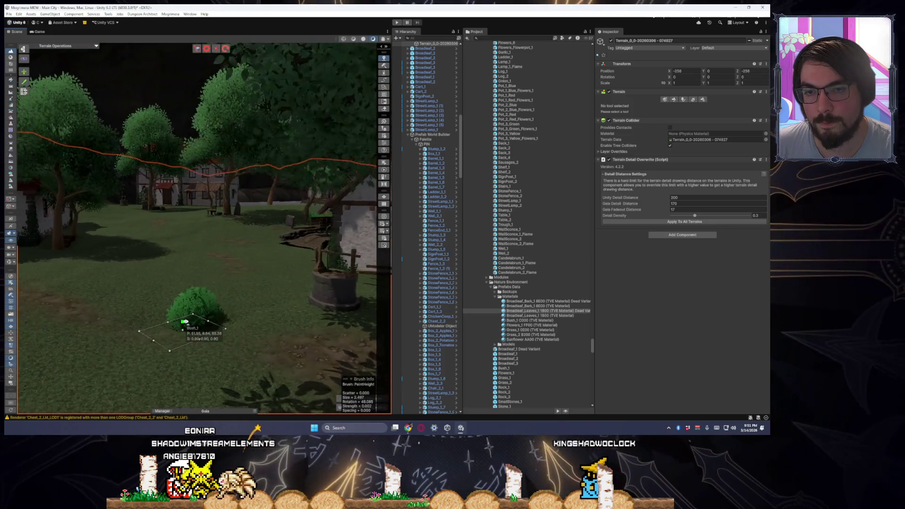
key("Up")
key("Right")
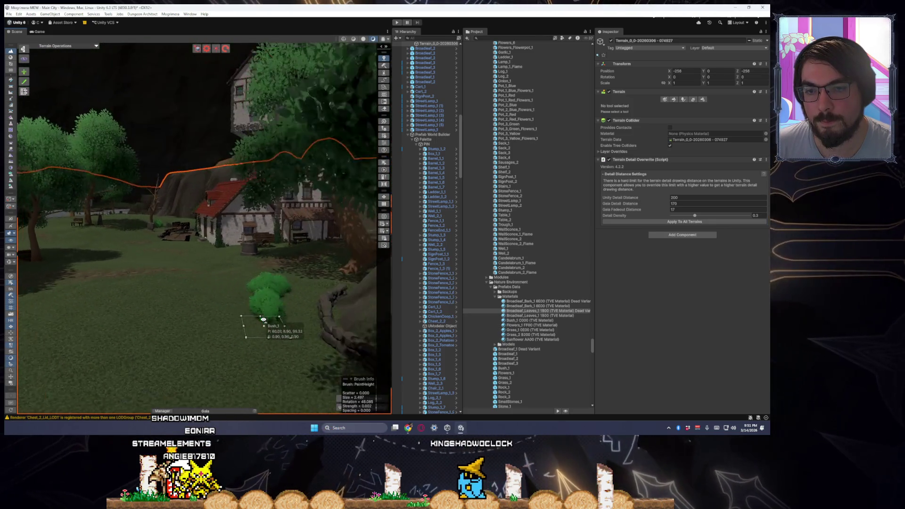
key("Left")
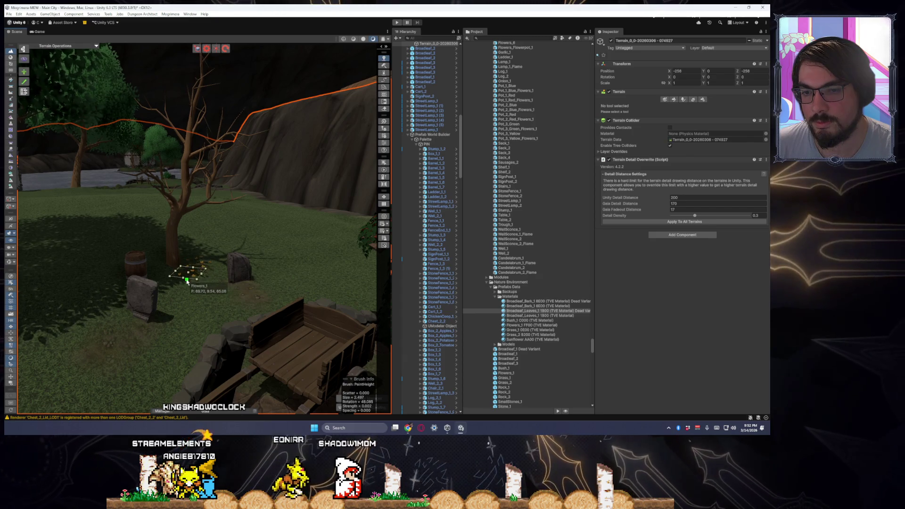
Fly to the rock pile and push grey stone Stone_2_1 slightly down into the ground.
key("Down")
key("Left")
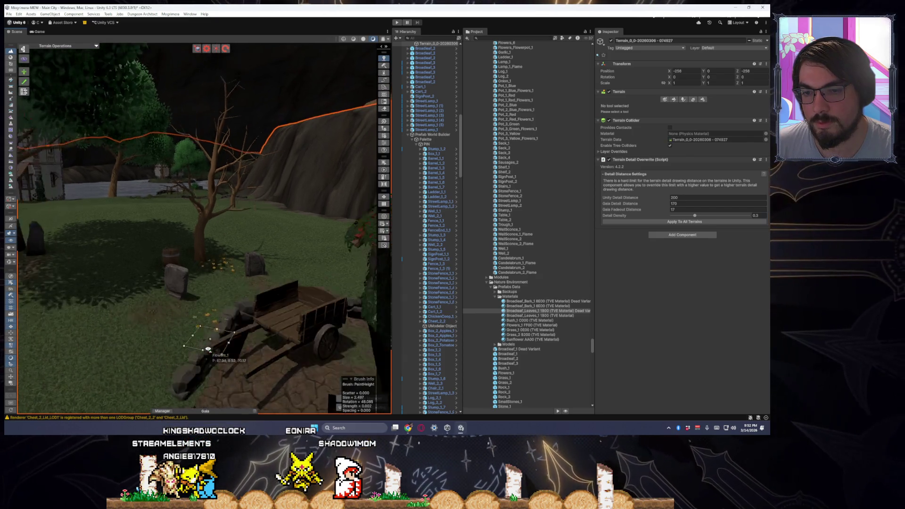
key("Down")
key("Left")
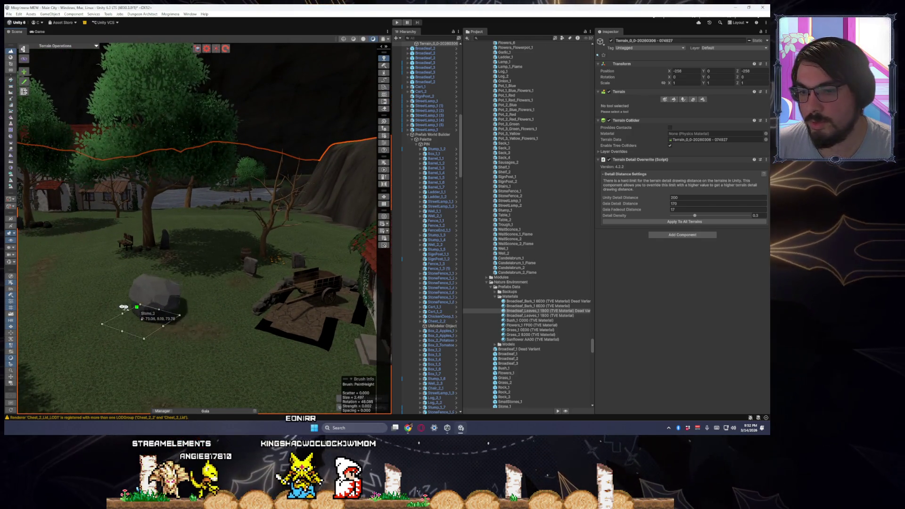
key("Up")
key("Left")
key("Up")
key("Right")
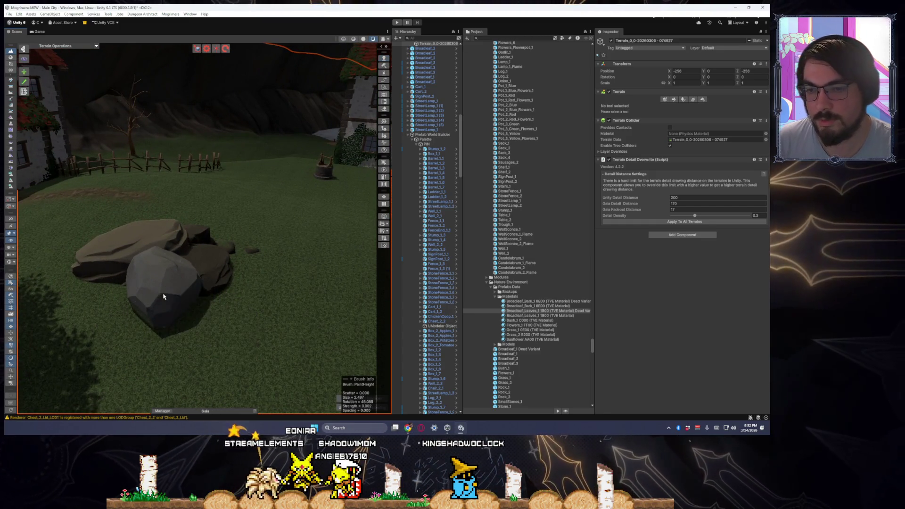
left_click(160, 308)
left_click_drag(160, 292, 164, 298)
Inspect the base colour and material settings of the stone and the neighbouring rock.
scroll(680, 325, "down", 5)
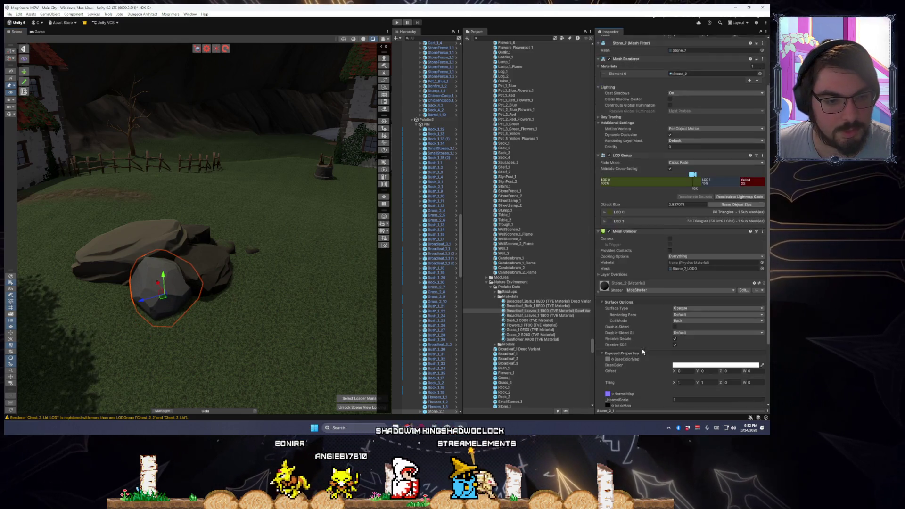
left_click(678, 283)
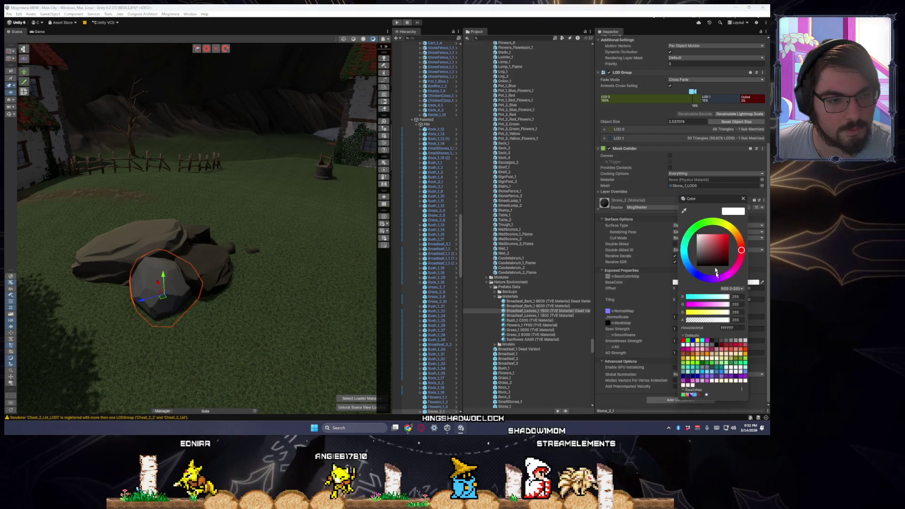
left_click(201, 264)
left_click(603, 380)
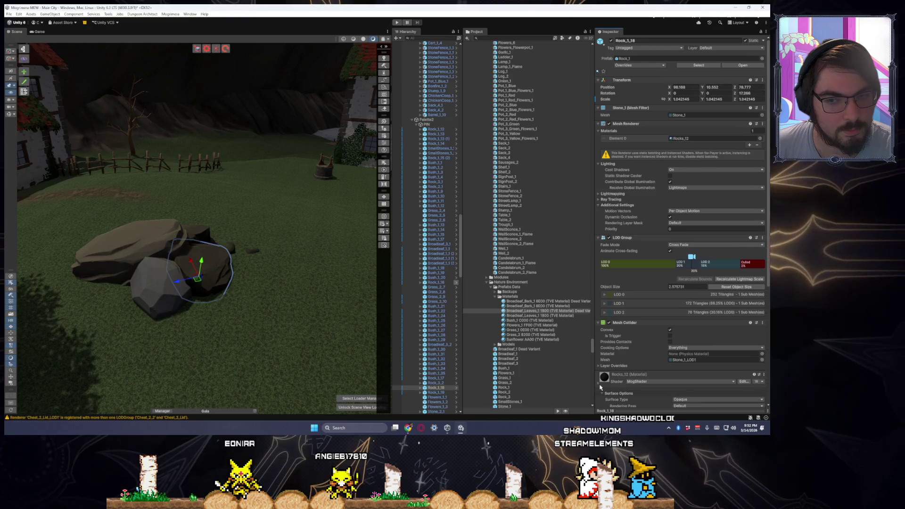
scroll(678, 283, "down", 5)
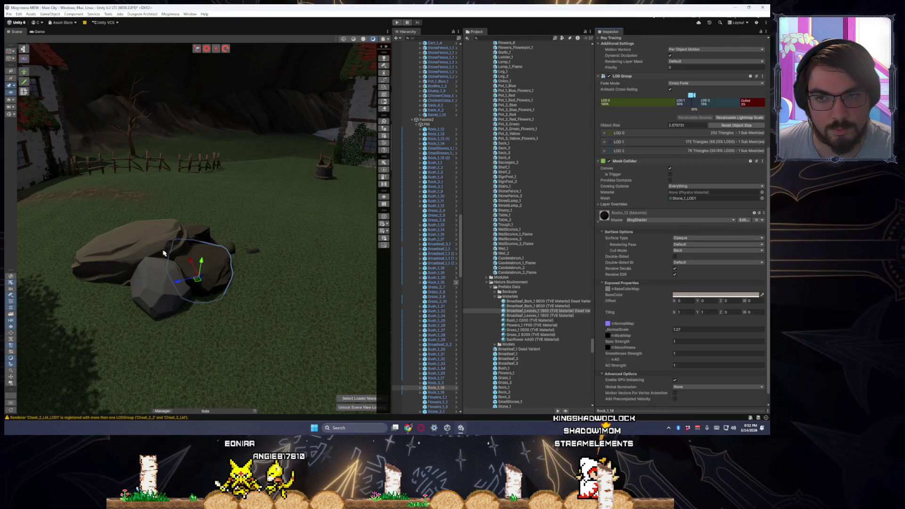
Select five rocks beside the house and move them together toward the front.
left_click_drag(255, 271, 151, 265)
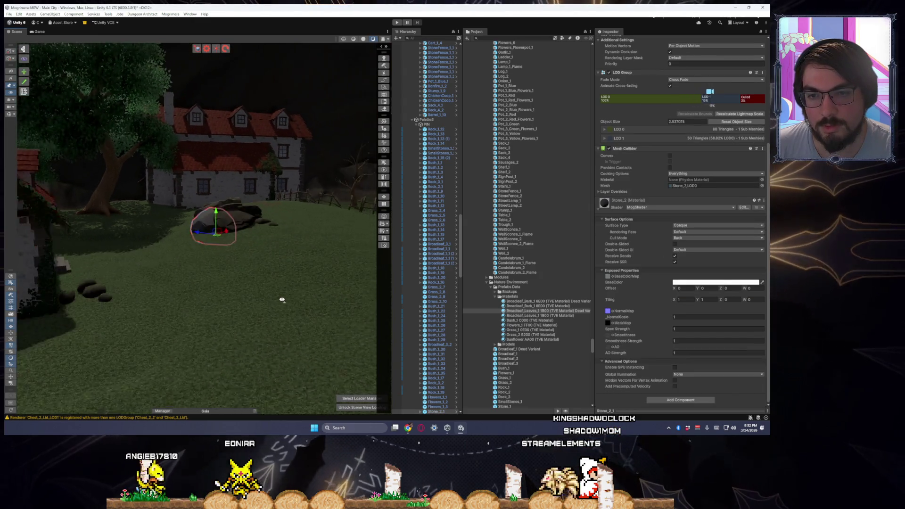
left_click(239, 307)
mouse_move(271, 311)
left_mouse_down()
mouse_move(283, 299)
mouse_move(262, 307)
mouse_move(285, 303)
left_mouse_up()
scroll(284, 303, "up", 5)
left_click(147, 292)
left_click(142, 315, "shift")
left_click(186, 325, "shift")
left_click(191, 317, "shift")
mouse_move(200, 324)
left_mouse_down()
mouse_move(179, 333)
mouse_move(190, 339)
left_mouse_up()
Rotate the five-rock group together into its new arrangement.
key("e")
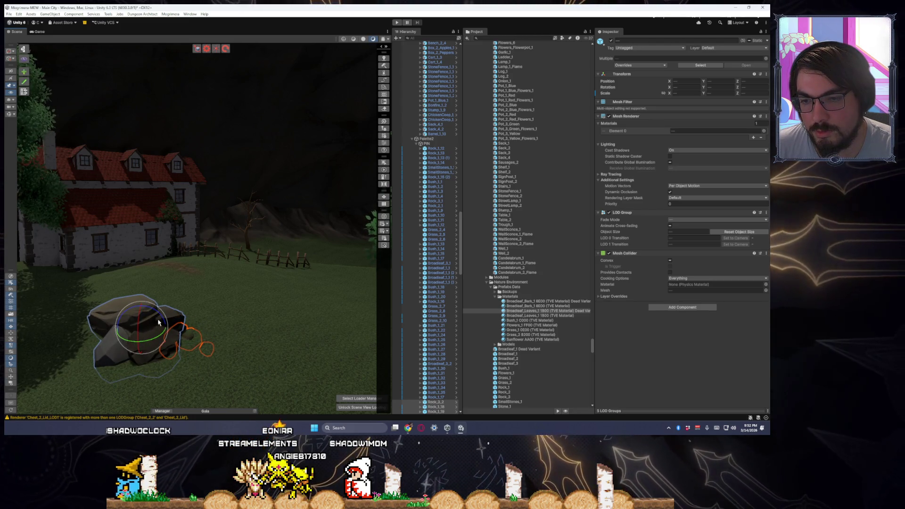
left_click_drag(158, 315, 154, 313)
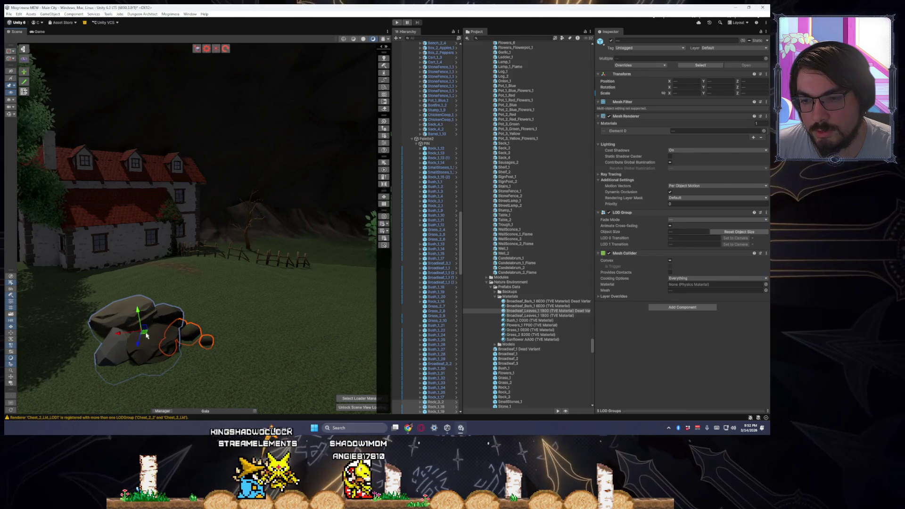
left_click(157, 332)
key("w")
key("a")
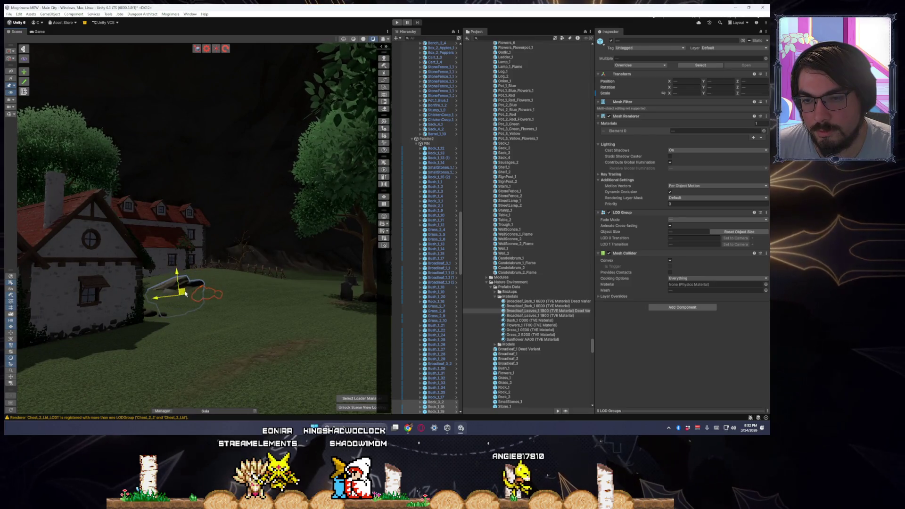
Nudge flat rock Rock_3_2 beside the house slightly down.
left_click(210, 287)
left_click_drag(203, 287, 218, 308)
left_click(168, 282)
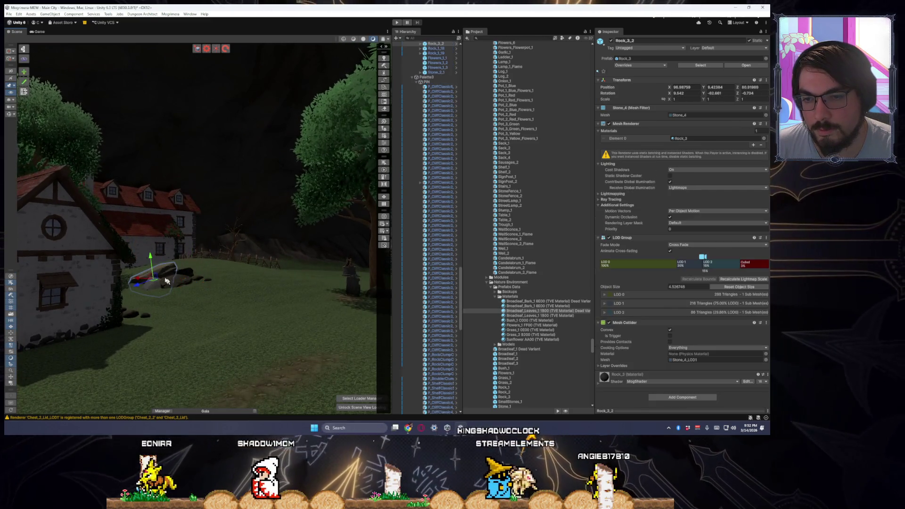
left_click_drag(154, 279, 228, 285)
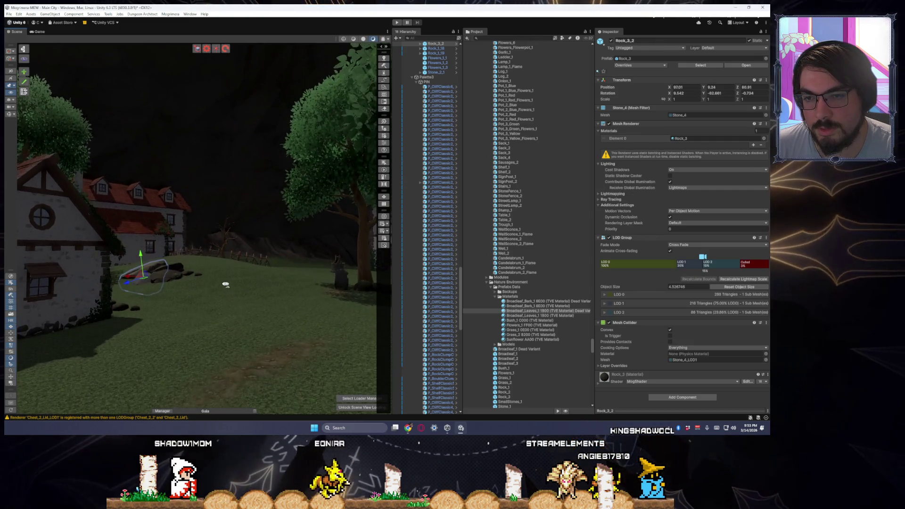
Shift broadleaf tree Broadleaf_1_1 (3) near the stone steps slightly sideways from its trunk pivot.
mouse_move(162, 271)
left_mouse_down()
mouse_move(192, 274)
mouse_move(174, 299)
mouse_move(134, 295)
mouse_move(146, 264)
mouse_move(172, 270)
mouse_move(202, 259)
mouse_move(145, 273)
mouse_move(198, 268)
mouse_move(174, 249)
mouse_move(196, 297)
mouse_move(173, 283)
mouse_move(138, 283)
mouse_move(184, 289)
mouse_move(207, 278)
left_mouse_up()
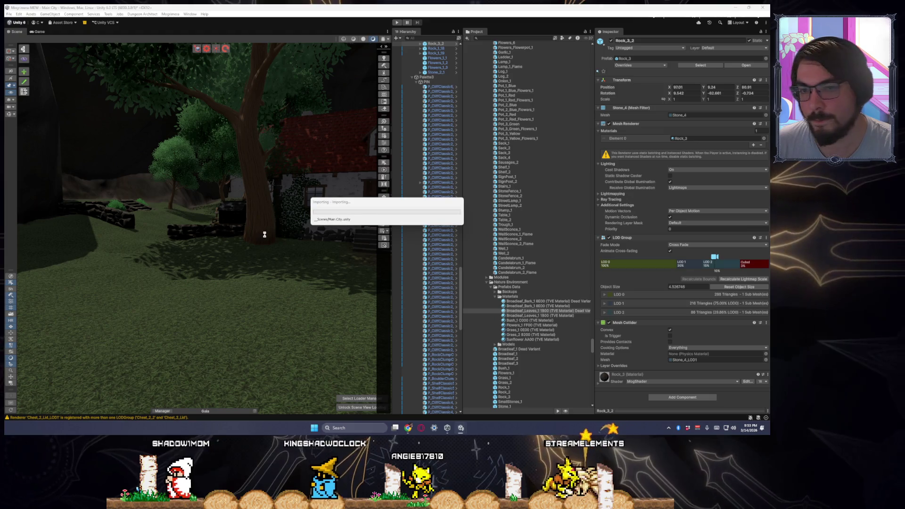
mouse_move(217, 269)
left_mouse_down()
mouse_move(253, 269)
mouse_move(203, 210)
left_mouse_up()
left_click(204, 208)
key("z")
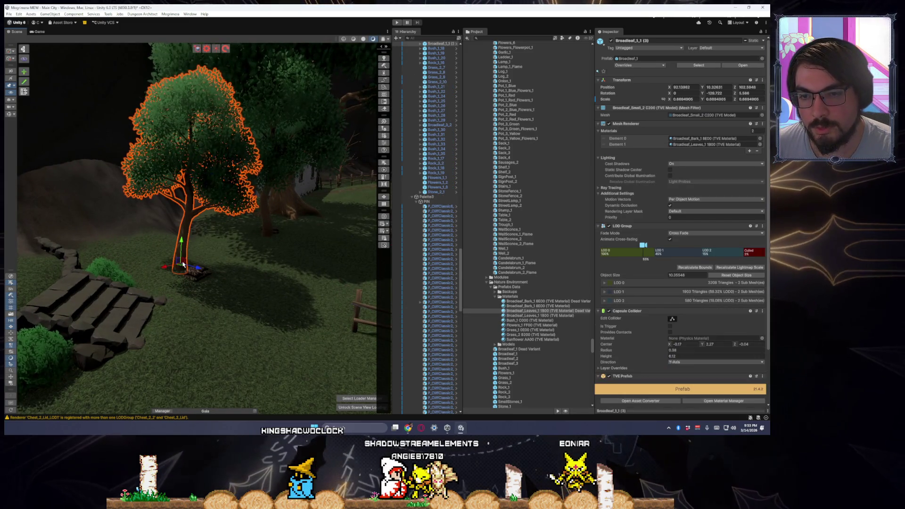
mouse_move(183, 267)
left_mouse_down()
mouse_move(200, 269)
mouse_move(141, 277)
mouse_move(172, 272)
mouse_move(202, 289)
left_mouse_up()
left_click(203, 288)
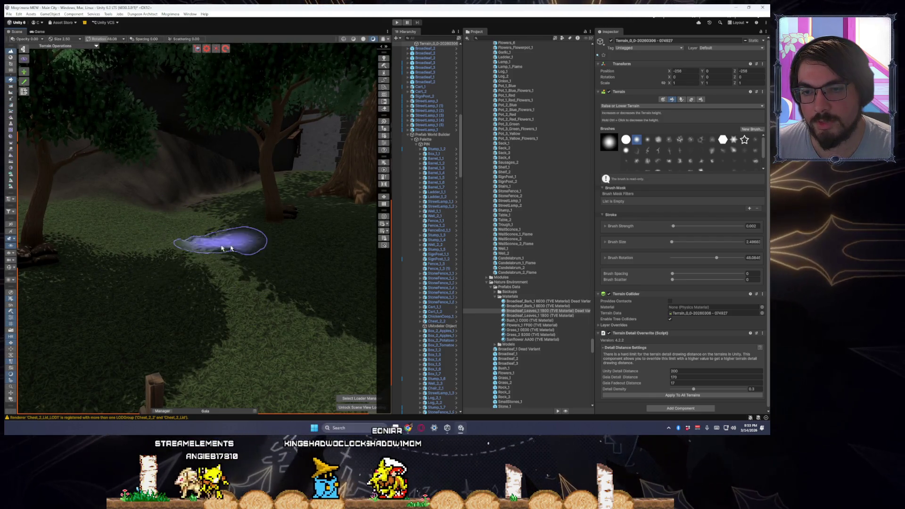
Choose the terrain's Slope Flatten tool after briefly trying Raise or Lower Terrain.
scroll(195, 283, "up", 5)
scroll(196, 288, "down", 2)
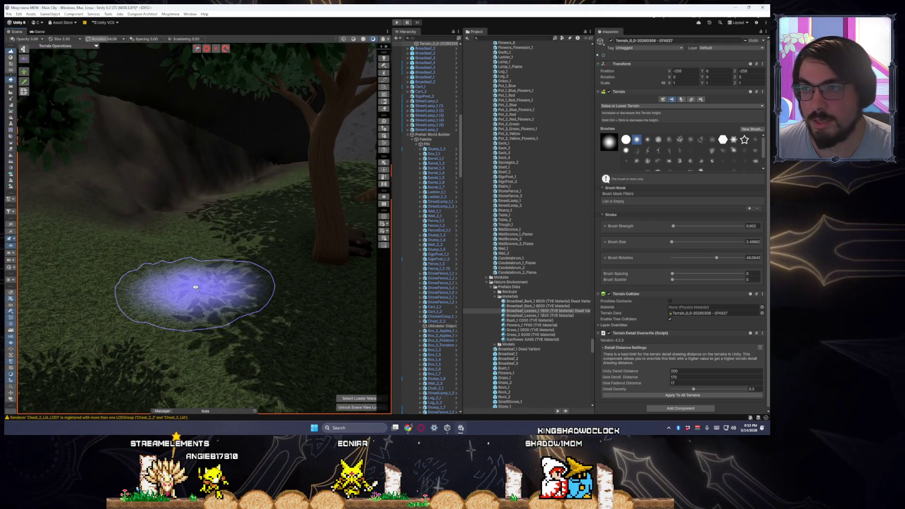
left_click_drag(276, 313, 14, 107)
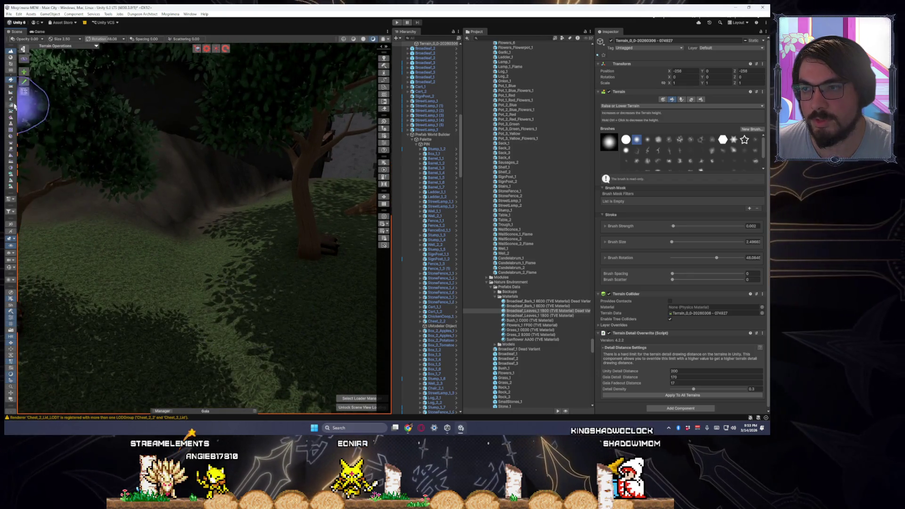
left_click(11, 93)
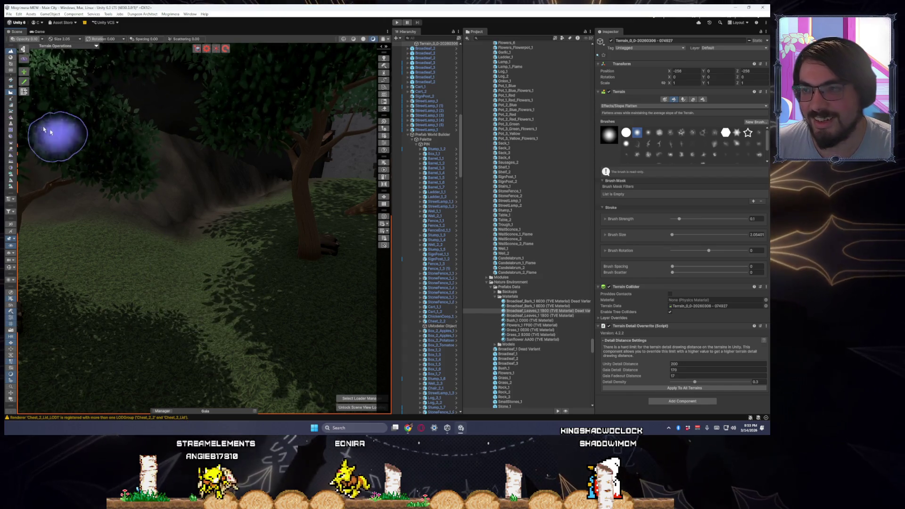
left_click(11, 80)
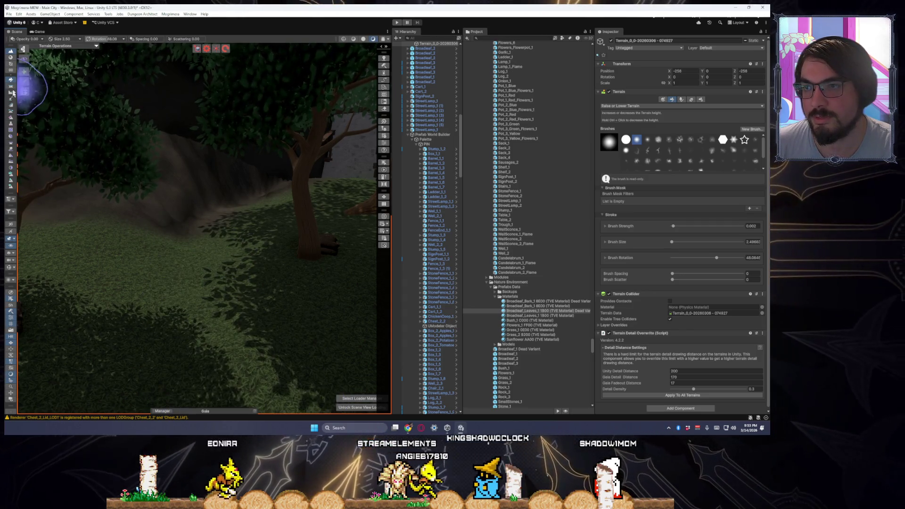
left_click(12, 92)
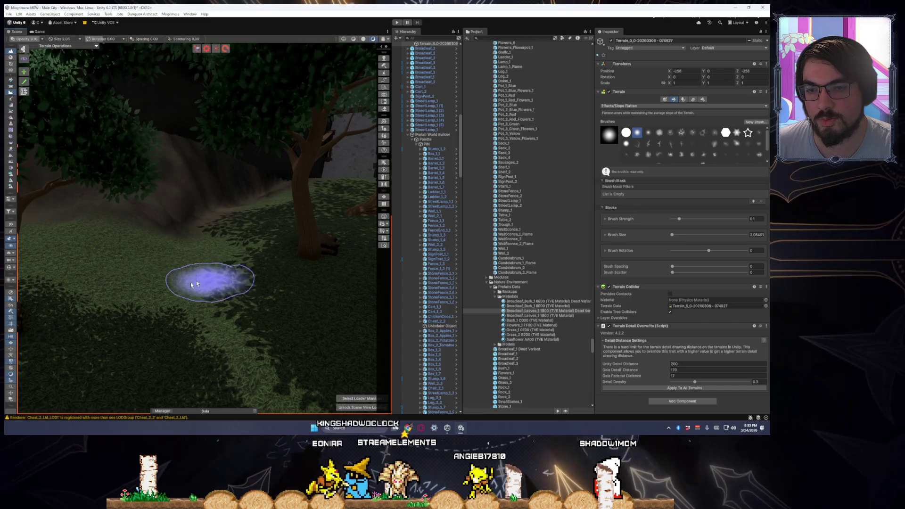
scroll(216, 332, "up", 5)
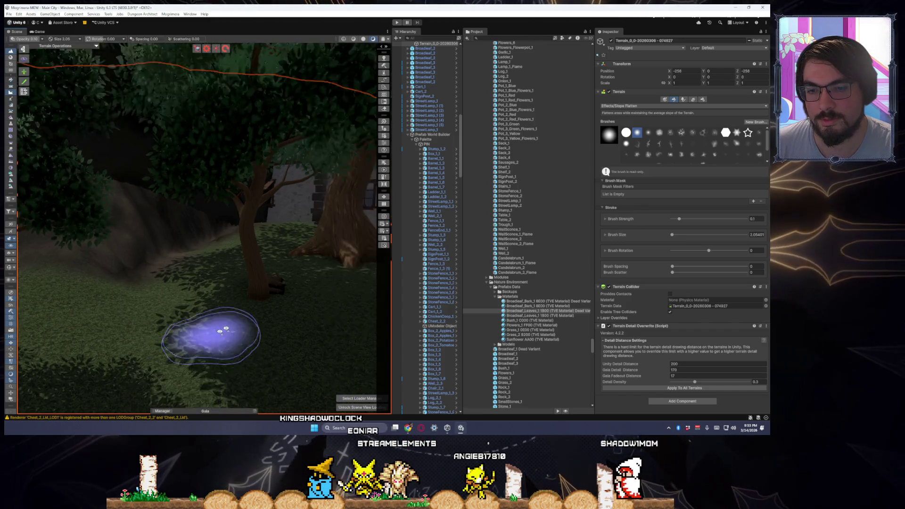
scroll(227, 327, "up", 5)
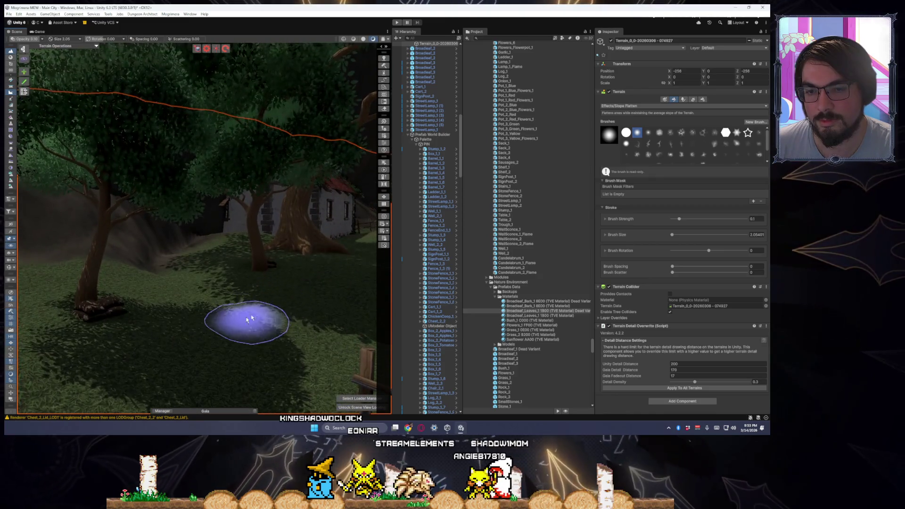
scroll(270, 359, "down", 5)
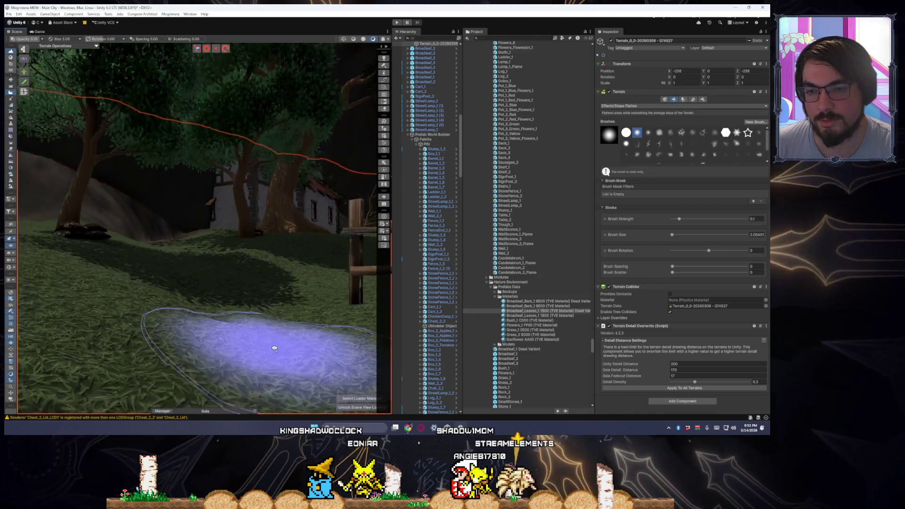
scroll(262, 353, "up", 6)
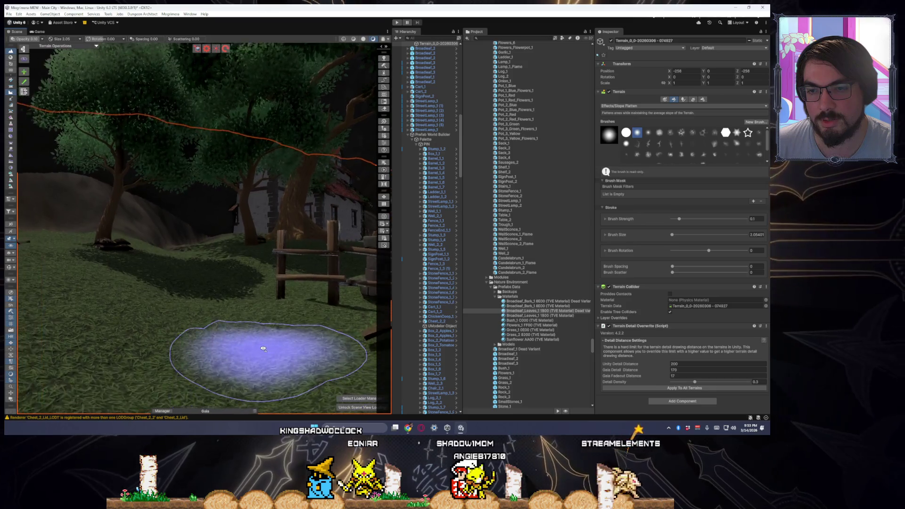
left_click(11, 80)
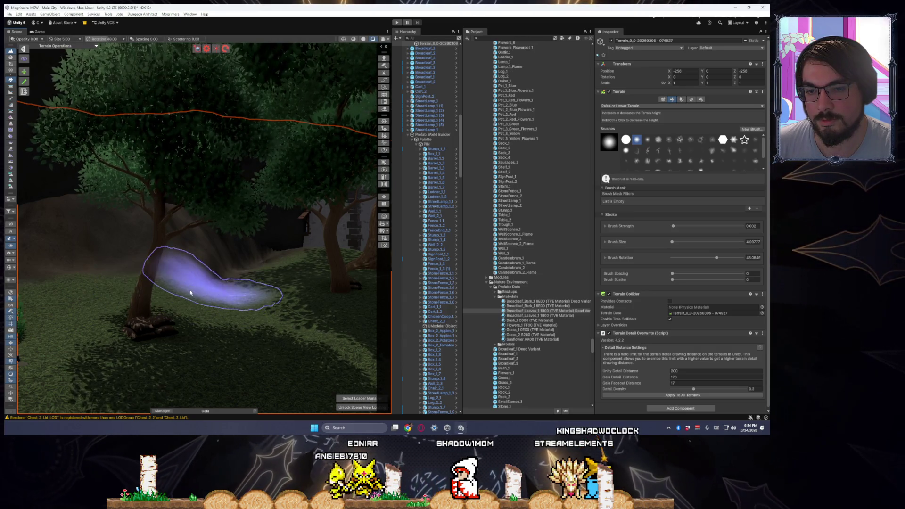
left_click(10, 93)
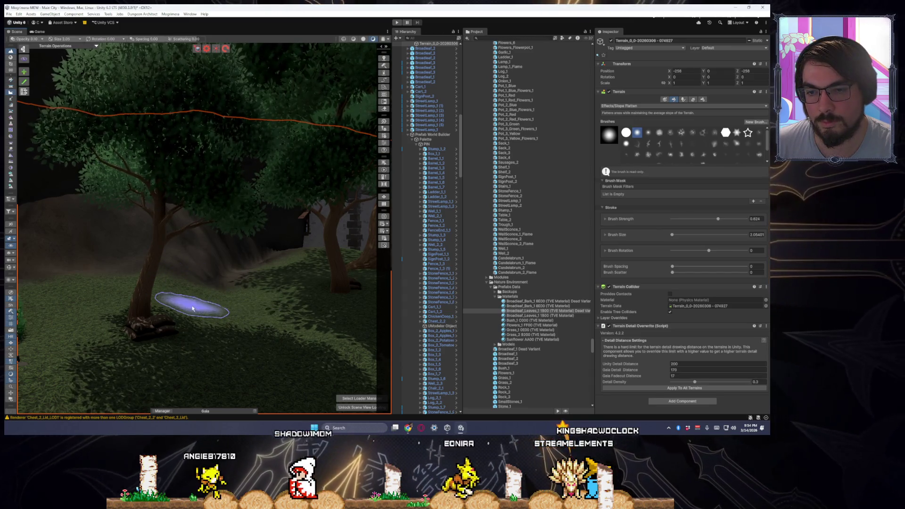
Enlarge the Slope Flatten brush and lower its strength to about 0.36.
left_click_drag(215, 307, 258, 309)
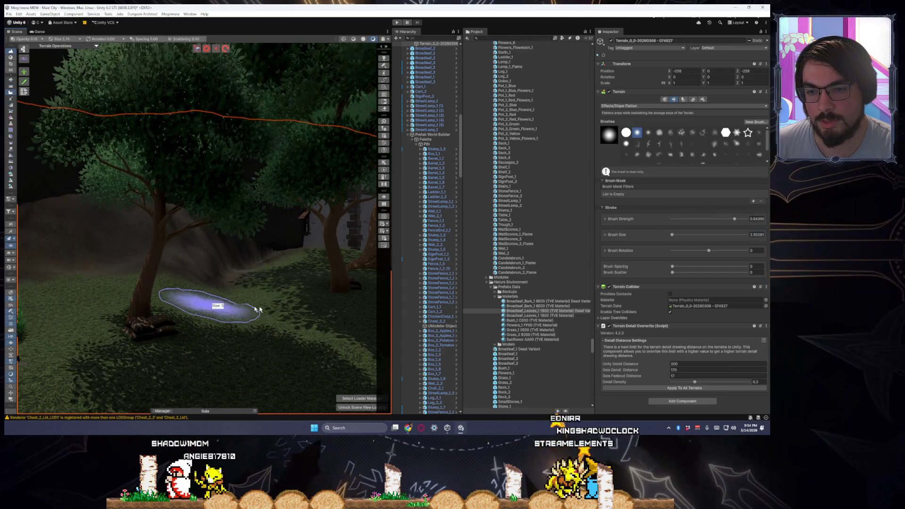
left_click_drag(197, 304, 187, 303)
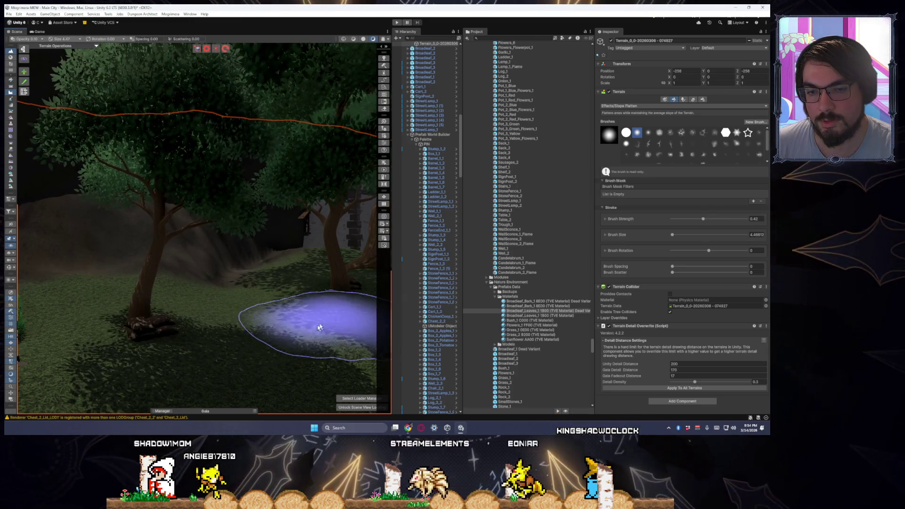
left_click_drag(323, 353, 156, 338)
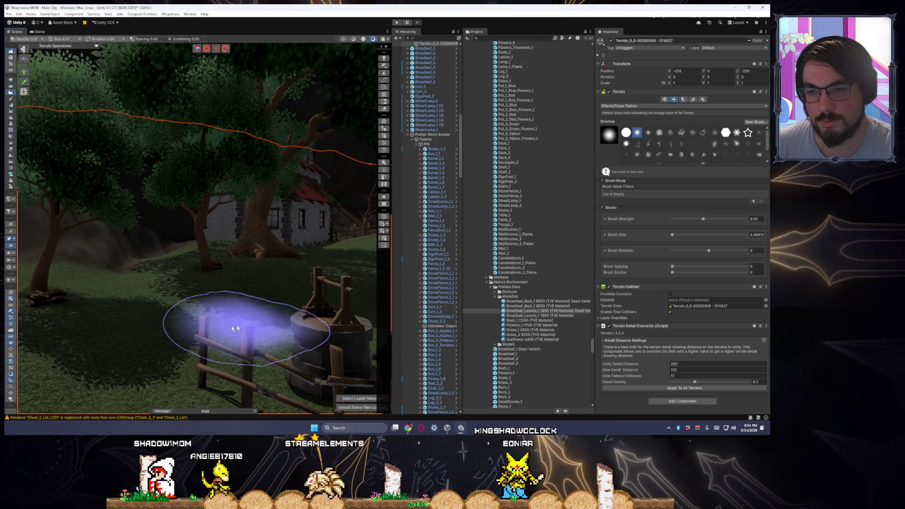
left_click_drag(234, 329, 169, 300)
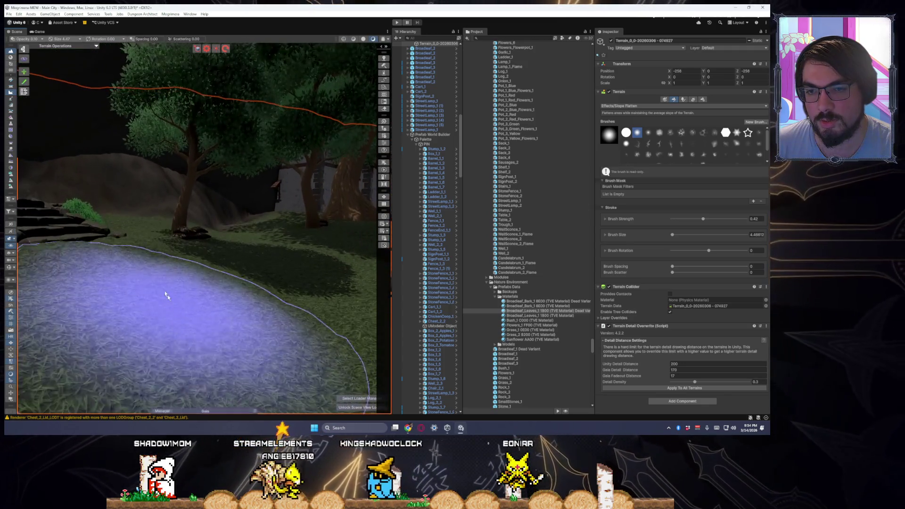
mouse_move(256, 293)
left_mouse_down()
mouse_move(339, 342)
mouse_move(554, 374)
mouse_move(279, 321)
left_mouse_up()
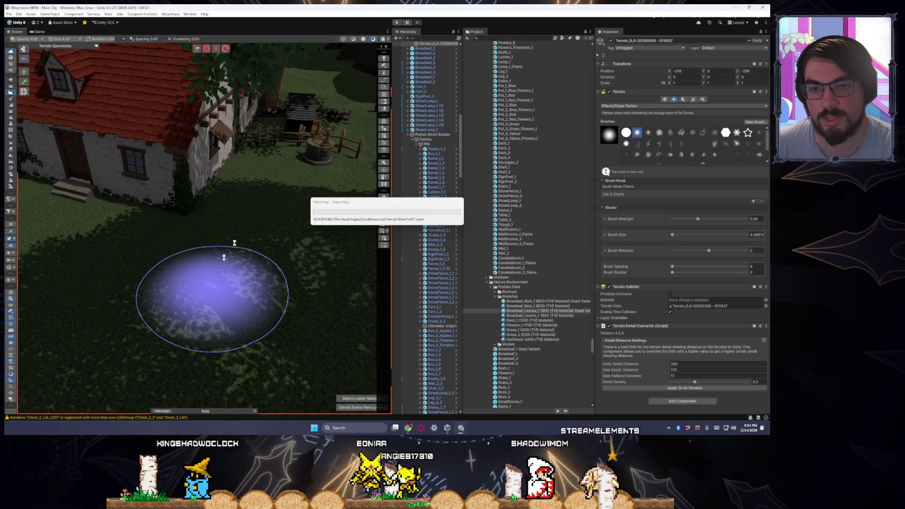
mouse_move(193, 263)
left_mouse_down()
mouse_move(259, 269)
mouse_move(230, 208)
left_mouse_up()
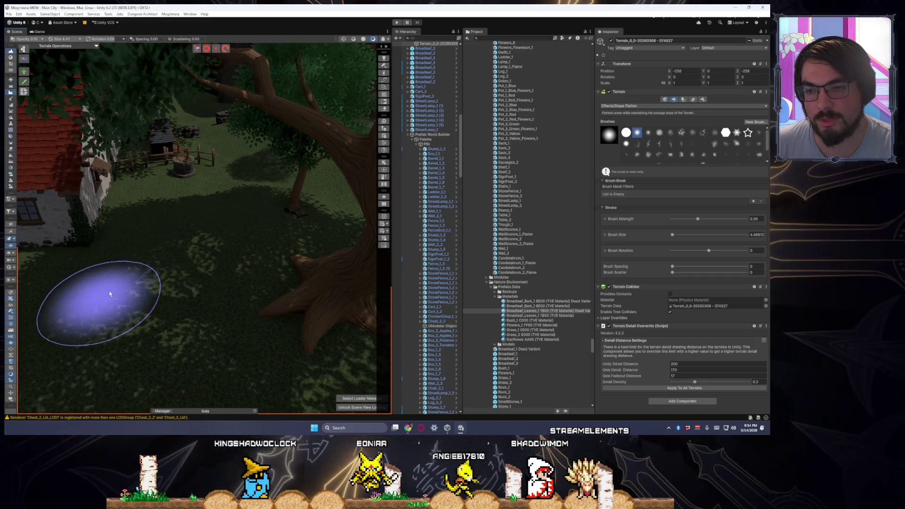
mouse_move(87, 340)
left_mouse_down()
mouse_move(247, 267)
mouse_move(131, 253)
mouse_move(54, 259)
mouse_move(41, 238)
mouse_move(162, 196)
mouse_move(136, 162)
mouse_move(211, 231)
mouse_move(279, 248)
mouse_move(245, 226)
left_mouse_up()
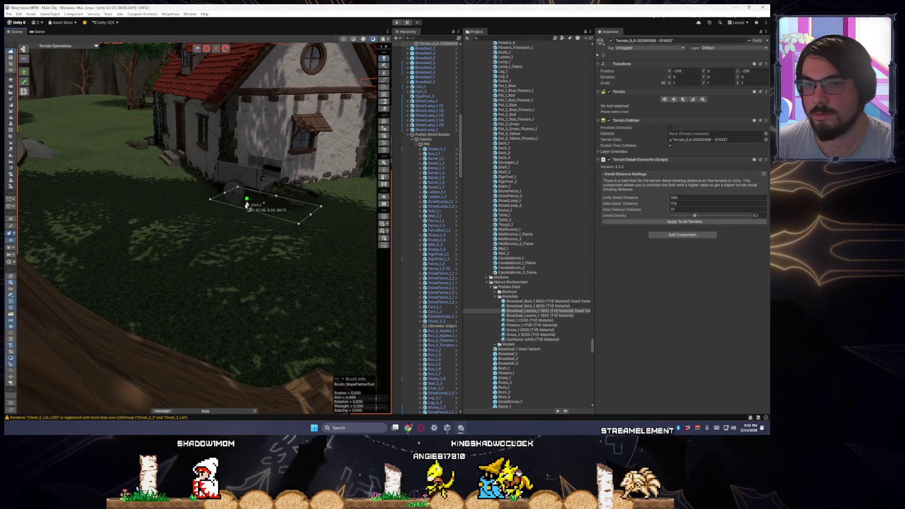
Move well Well_1_3 to a new spot in the courtyard.
scroll(253, 198, "up", 5)
scroll(276, 236, "down", 3)
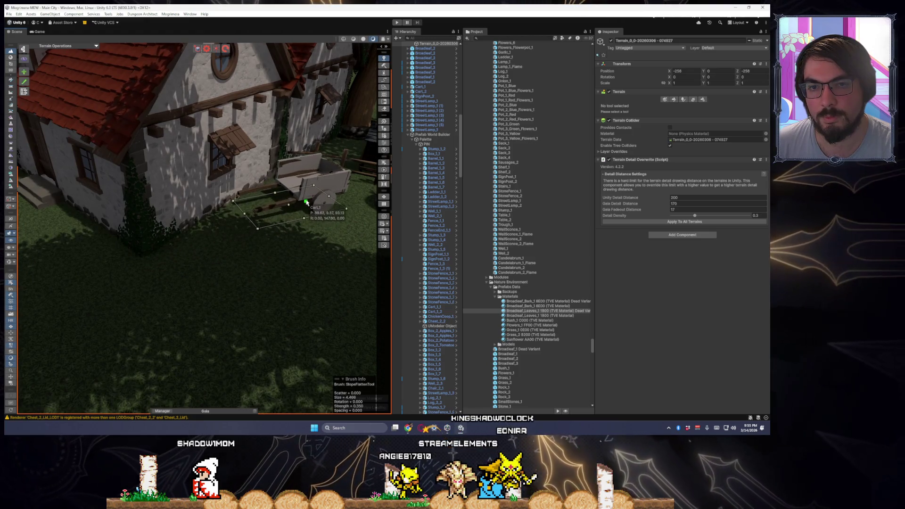
scroll(283, 245, "down", 3)
scroll(282, 257, "up", 5)
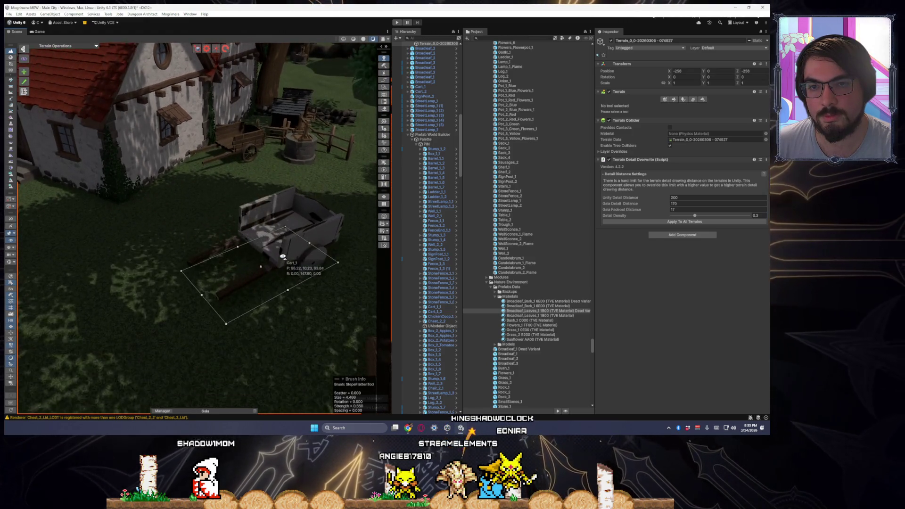
left_click(272, 155)
mouse_move(274, 176)
left_mouse_down()
mouse_move(254, 188)
mouse_move(244, 237)
mouse_move(289, 237)
mouse_move(311, 208)
left_mouse_up()
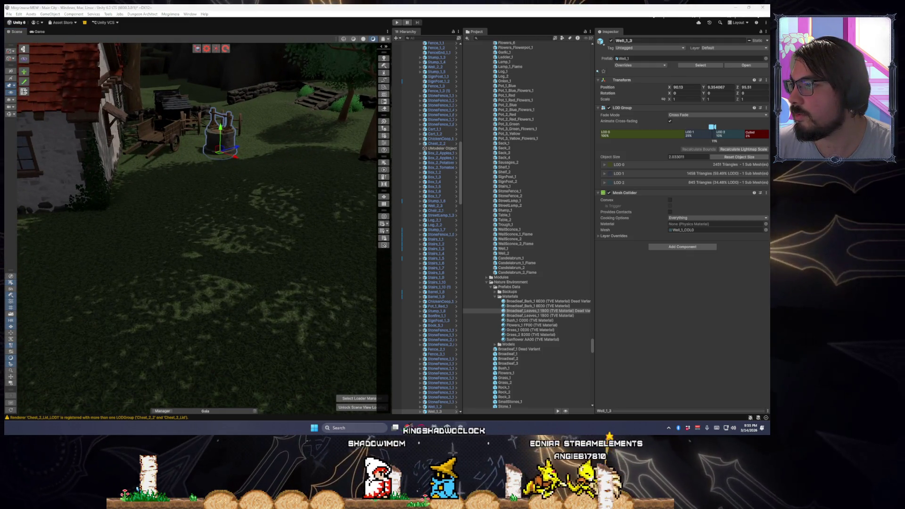
Drag water trough Trough_1 out into the open grass.
key("q")
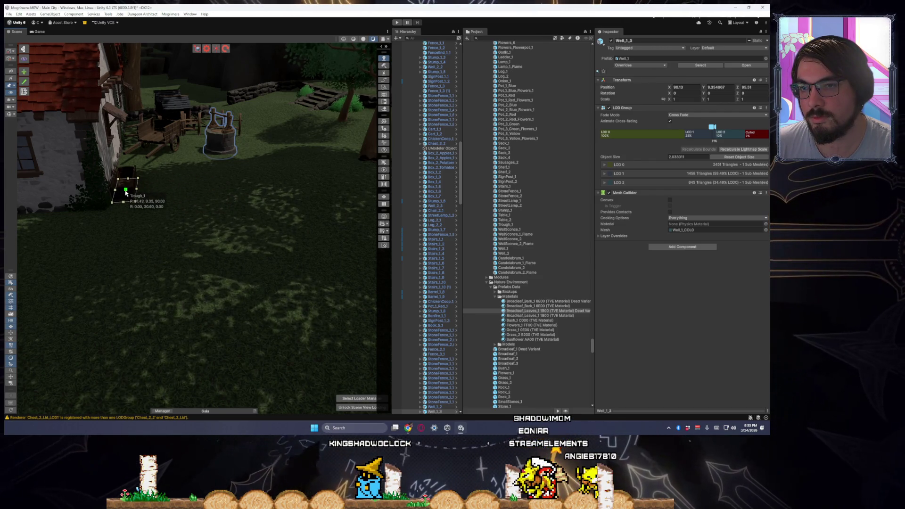
mouse_move(133, 193)
left_mouse_down()
mouse_move(243, 198)
mouse_move(232, 218)
mouse_move(226, 208)
mouse_move(326, 219)
mouse_move(286, 222)
left_mouse_up()
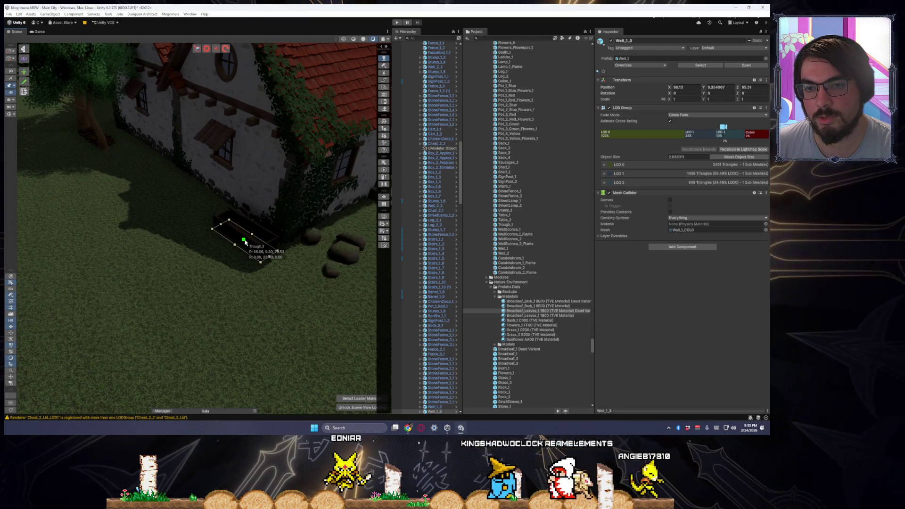
mouse_move(244, 242)
left_mouse_down()
mouse_move(198, 247)
mouse_move(152, 235)
left_mouse_up()
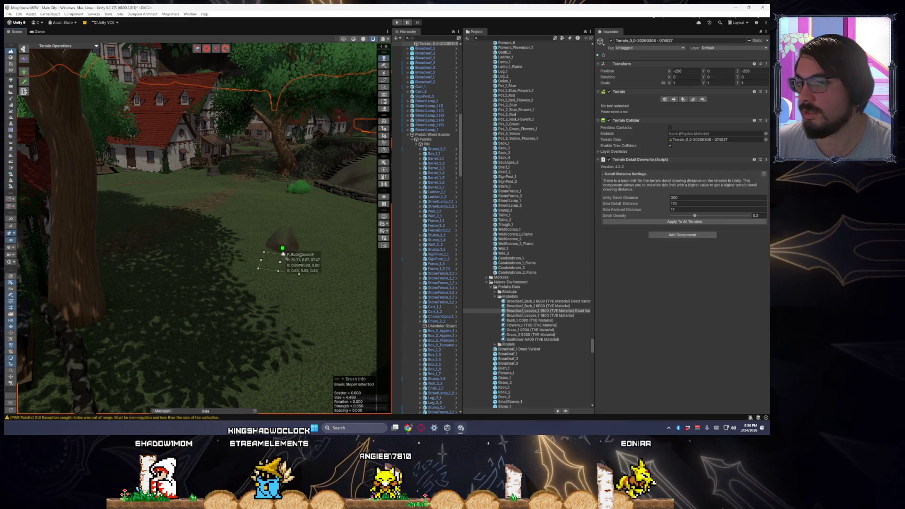
Paint two P_RockClassic9 rocks on the grass near the bushes.
left_click(285, 260)
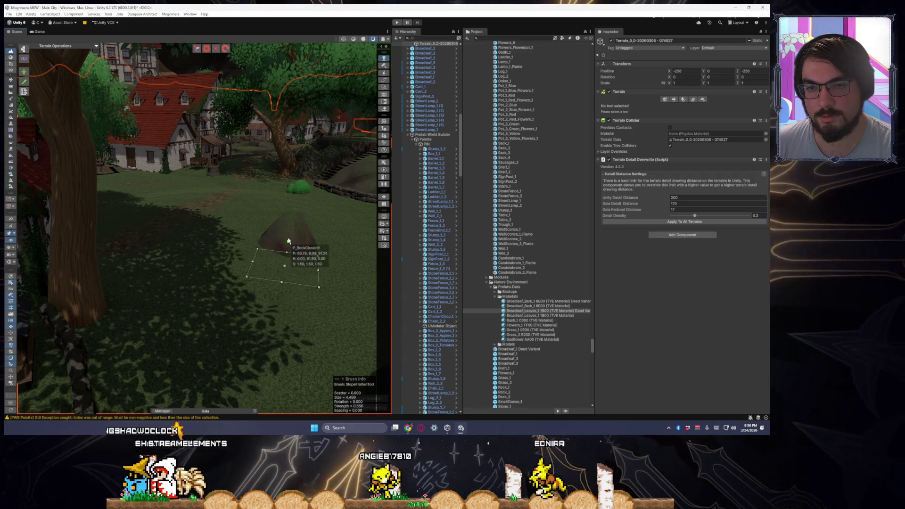
left_click(246, 242)
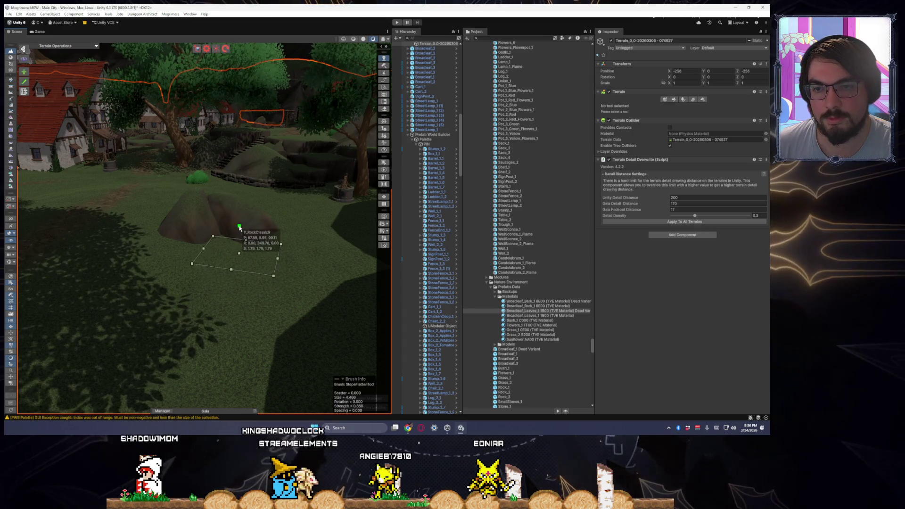
key("Escape")
Select the two newly placed rocks together with the move tool.
left_click(242, 228)
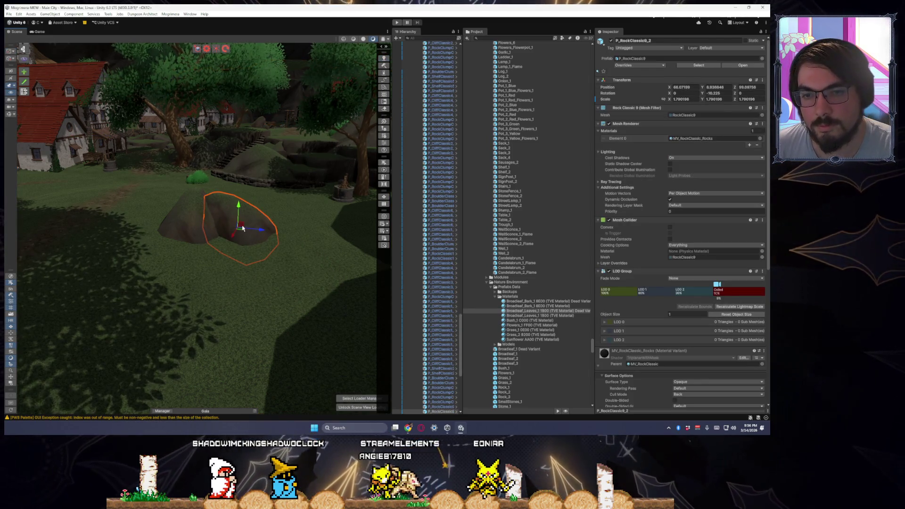
left_click(198, 236)
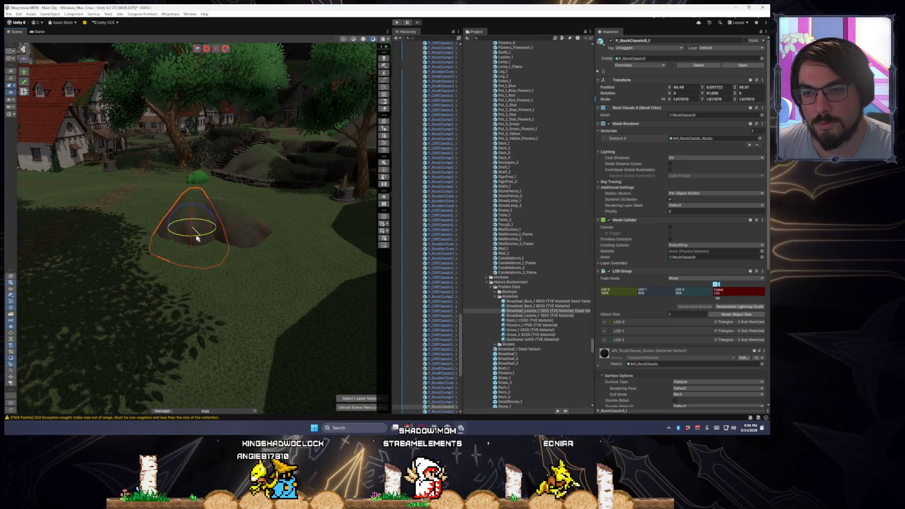
key("w")
mouse_move(252, 255)
left_mouse_down()
mouse_move(33, 250)
mouse_move(283, 245)
mouse_move(282, 221)
mouse_move(328, 220)
left_mouse_up()
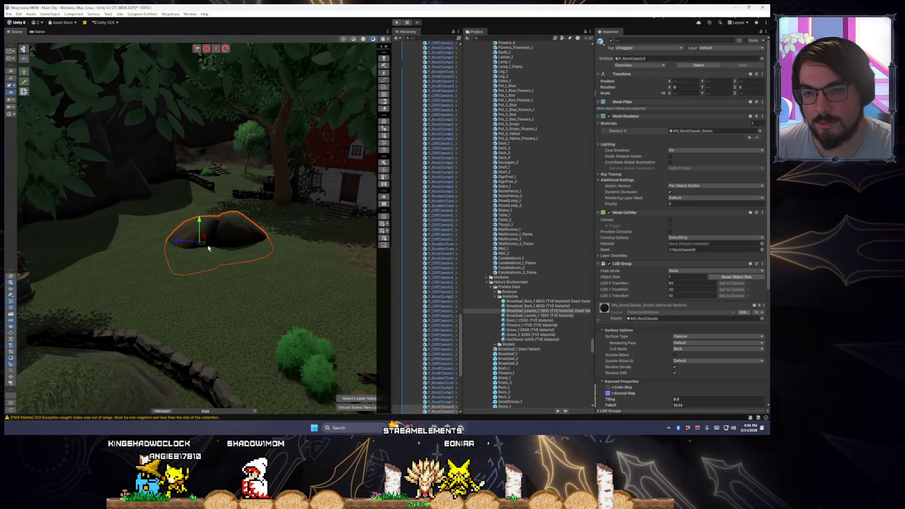
left_click(188, 236, "shift")
mouse_move(208, 239)
left_mouse_down()
mouse_move(304, 247)
mouse_move(97, 252)
mouse_move(70, 236)
mouse_move(121, 246)
left_mouse_up()
Push the cliff rock beside the house back up the slope.
left_click(117, 251)
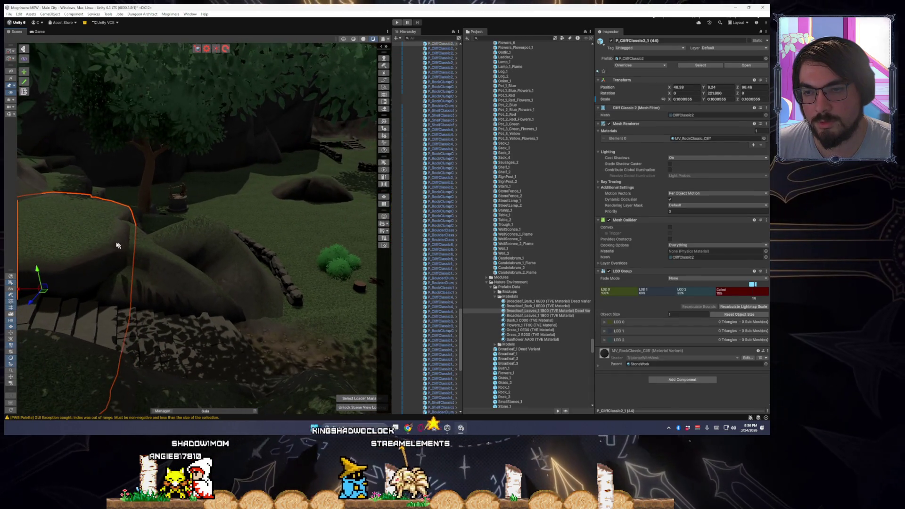
left_click(335, 204)
left_click_drag(336, 204, 330, 193)
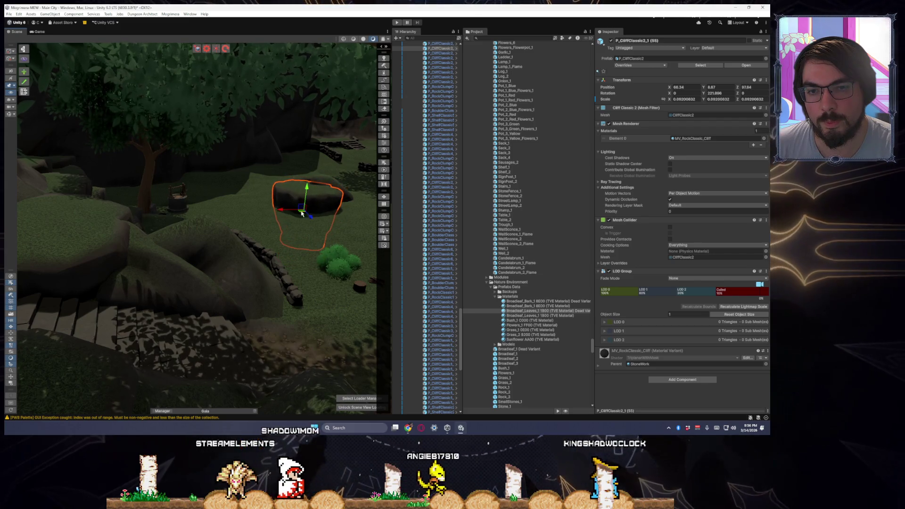
key("f")
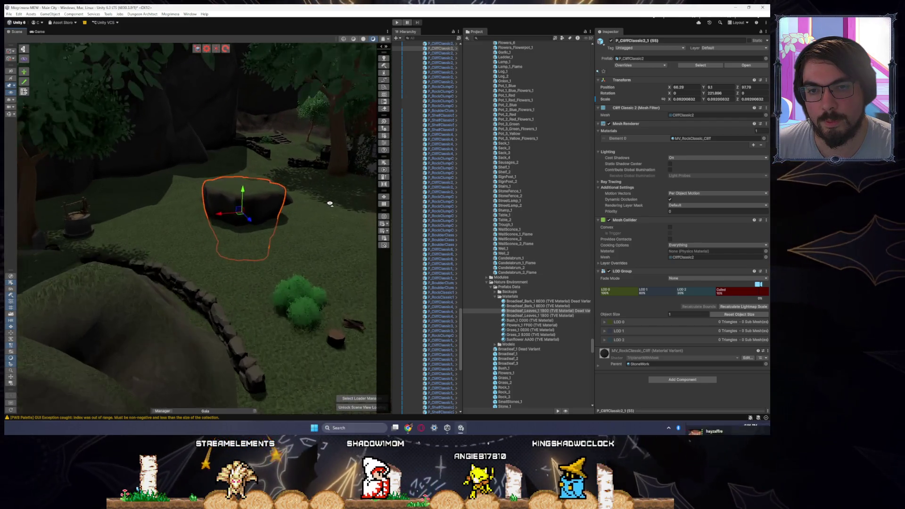
mouse_move(254, 257)
left_mouse_down()
mouse_move(513, 257)
mouse_move(124, 266)
left_mouse_up()
left_click(125, 270)
left_click(124, 273)
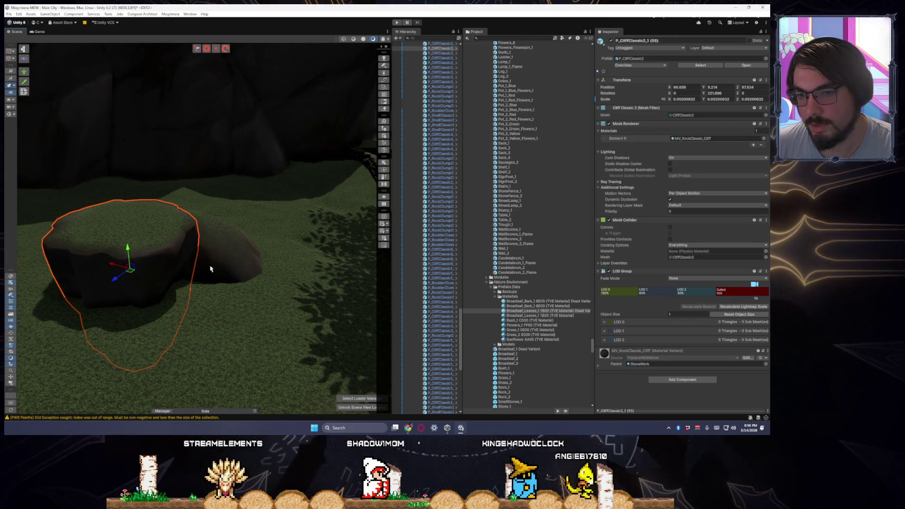
Select the adjacent boulder and switch to the rotate tool for it.
left_click(222, 273)
left_click_drag(223, 272, 273, 281)
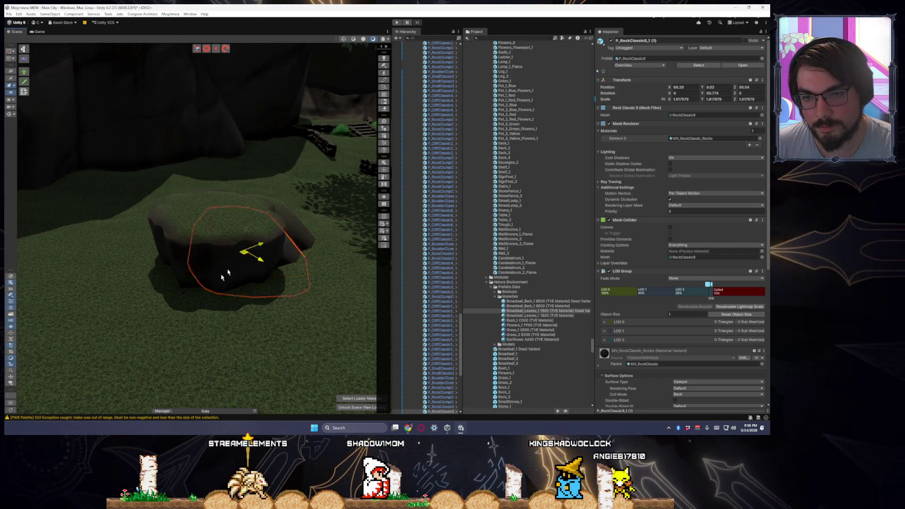
key("e")
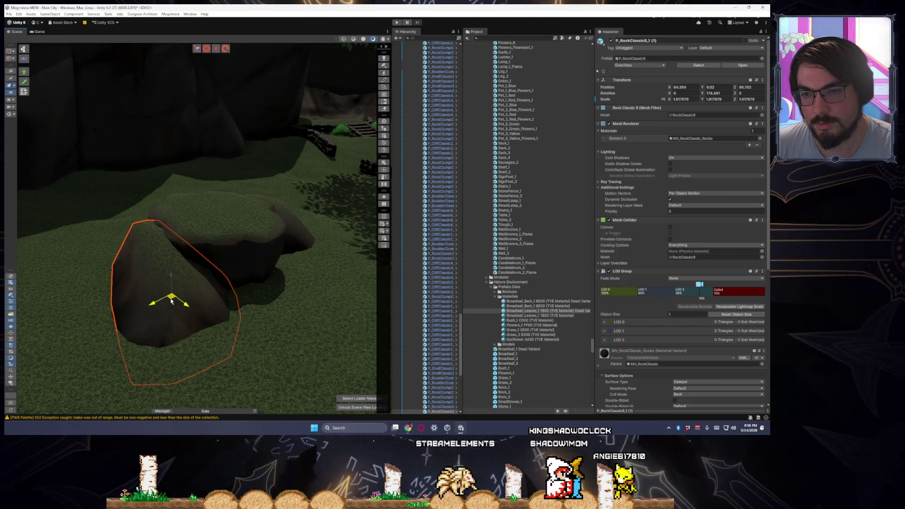
mouse_move(174, 292)
left_mouse_down()
mouse_move(222, 257)
mouse_move(256, 253)
mouse_move(160, 247)
left_mouse_up()
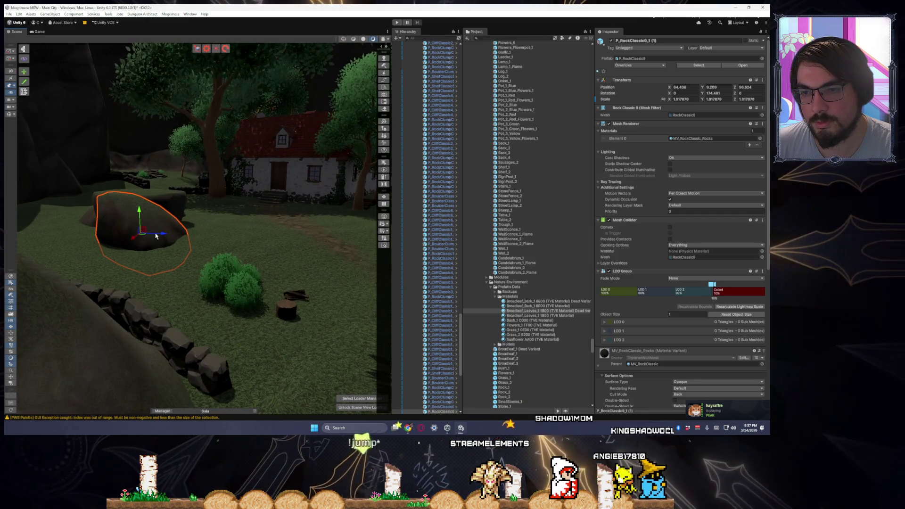
mouse_move(177, 222)
left_mouse_down()
mouse_move(179, 239)
mouse_move(146, 256)
mouse_move(142, 238)
mouse_move(186, 236)
mouse_move(177, 228)
mouse_move(219, 242)
left_mouse_up()
Pick the overlapping rock and nudge it with the move tool.
left_click(216, 272)
scroll(212, 278, "up", 5)
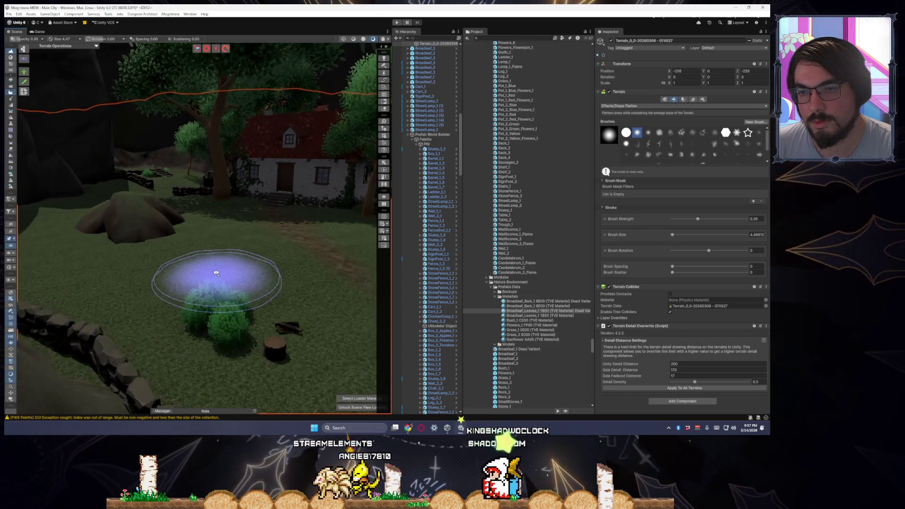
key("w")
left_click(196, 278)
mouse_move(228, 283)
left_mouse_down()
mouse_move(305, 268)
mouse_move(211, 277)
mouse_move(208, 268)
mouse_move(311, 265)
left_mouse_up()
left_click(209, 265)
key("w")
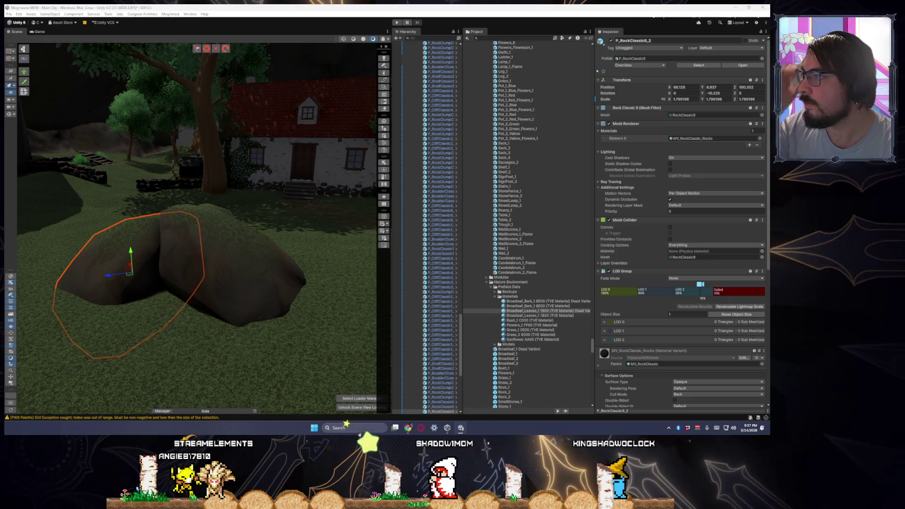
left_click_drag(131, 280, 377, 304)
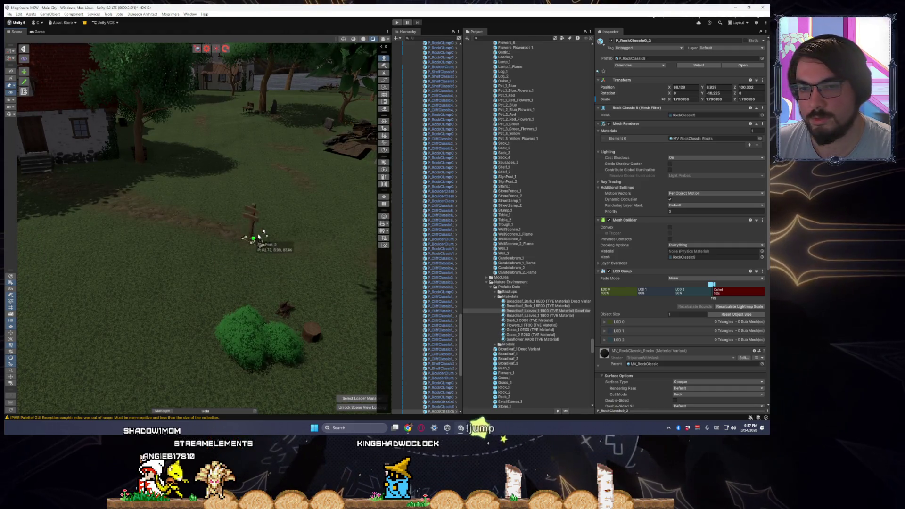
left_click(241, 225)
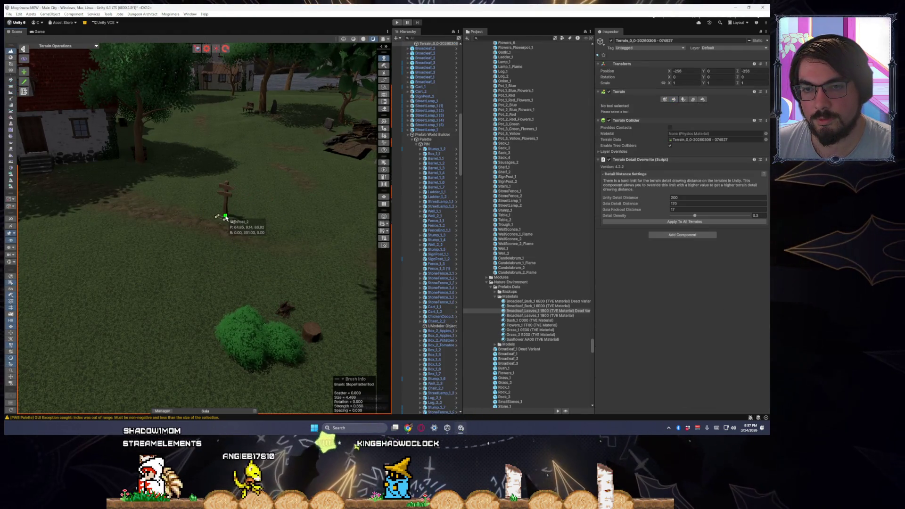
Rotate signpost SignPost_2_2 near the well to a leaning angle.
mouse_move(231, 221)
left_mouse_down()
mouse_move(323, 213)
mouse_move(311, 207)
mouse_move(293, 218)
mouse_move(323, 216)
mouse_move(231, 216)
mouse_move(254, 222)
mouse_move(244, 228)
mouse_move(190, 220)
mouse_move(315, 281)
mouse_move(250, 271)
mouse_move(313, 263)
mouse_move(361, 268)
mouse_move(350, 268)
left_mouse_up()
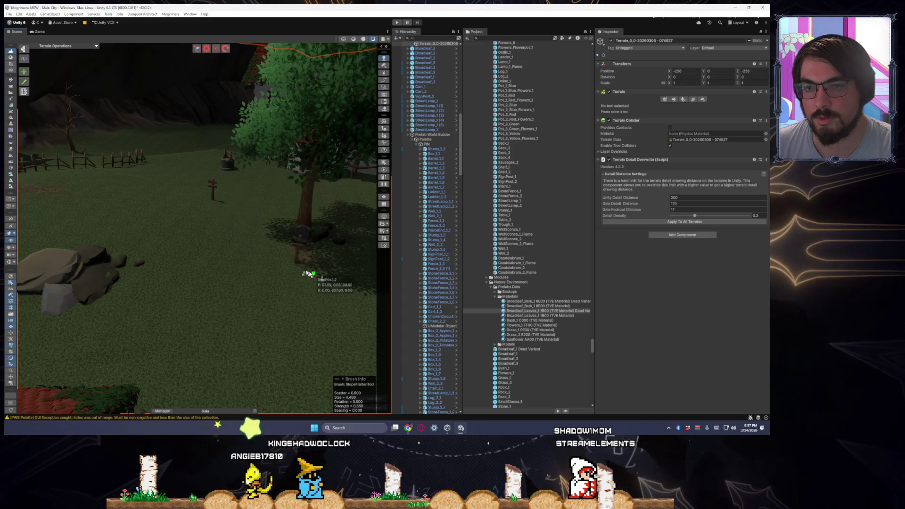
scroll(203, 189, "up", 5)
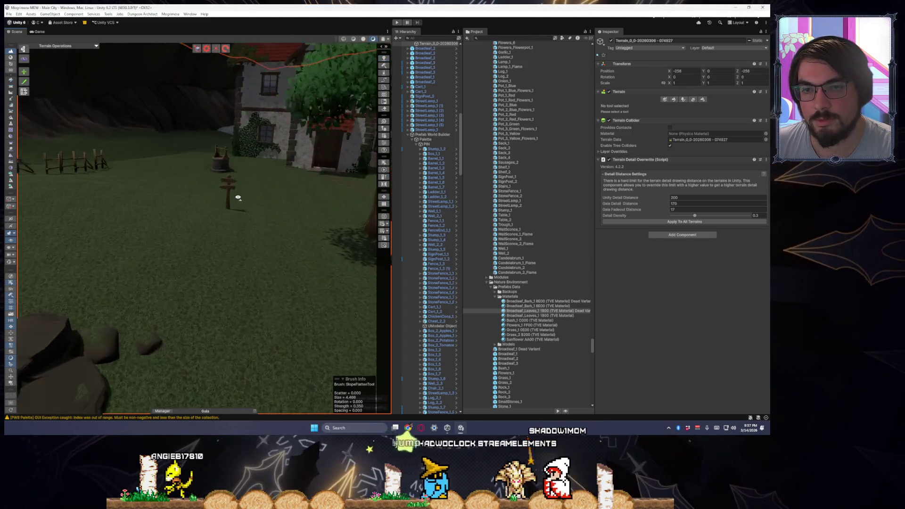
left_click(240, 192)
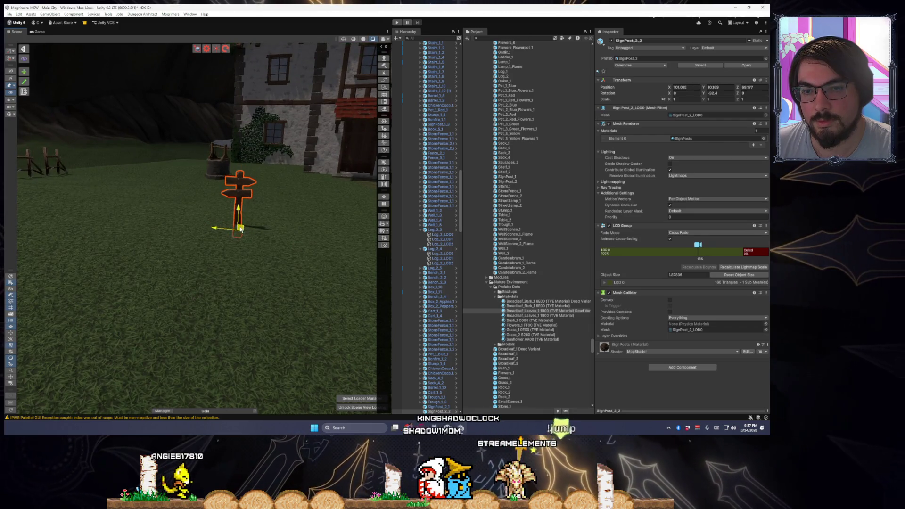
left_click_drag(244, 220, 239, 238)
key("w")
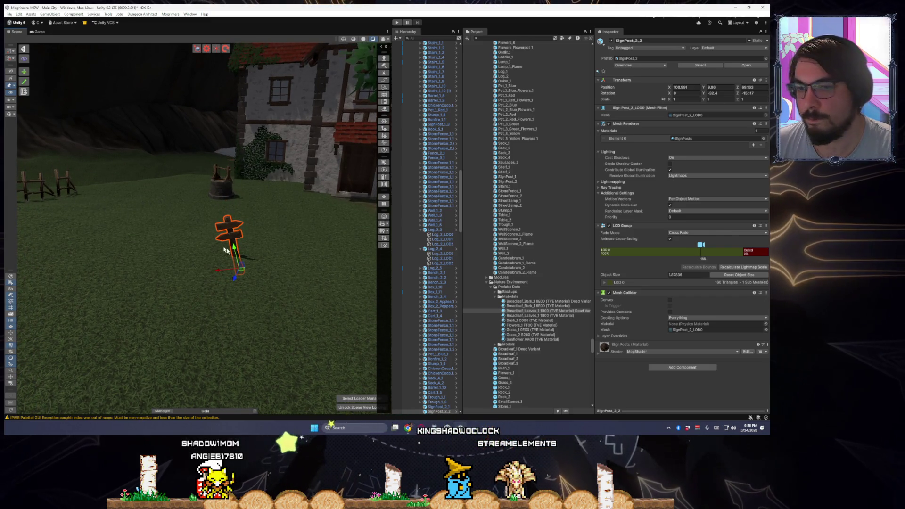
key("e")
left_click_drag(242, 260, 239, 270)
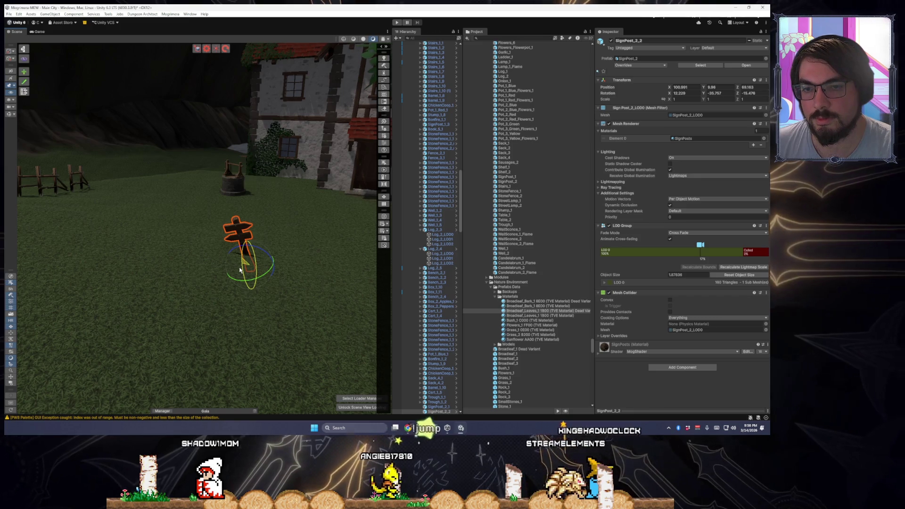
mouse_move(240, 270)
left_mouse_down()
mouse_move(242, 262)
mouse_move(221, 280)
left_mouse_up()
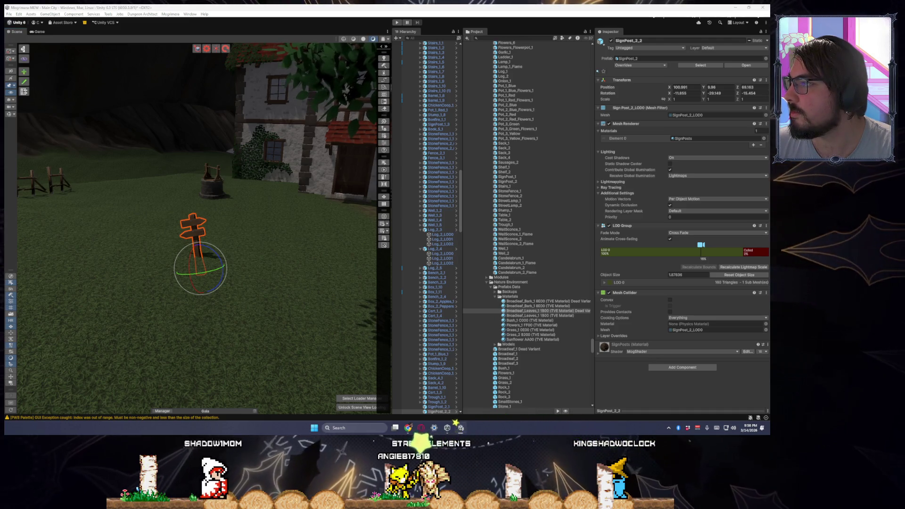
Place Bench_2 beside the signpost, turned to about -79 on Y toward the yard.
left_click(384, 58)
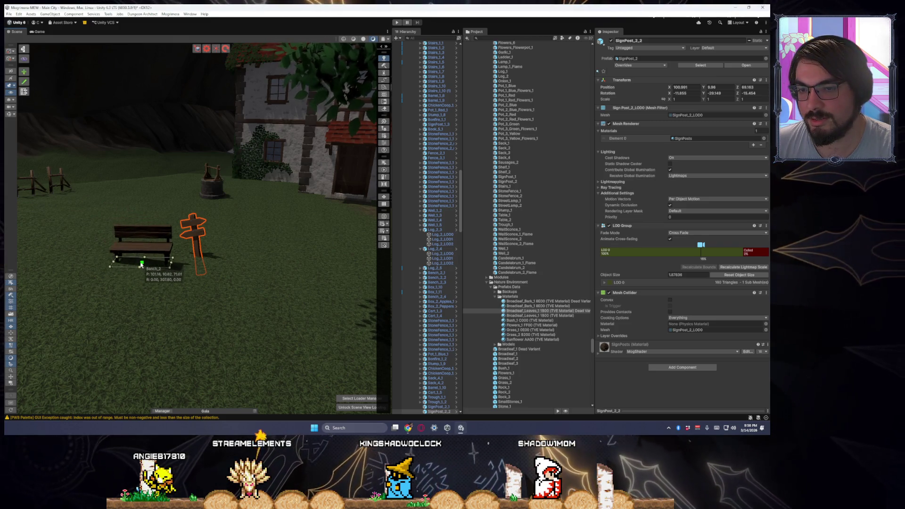
left_click(145, 257)
left_click(146, 262)
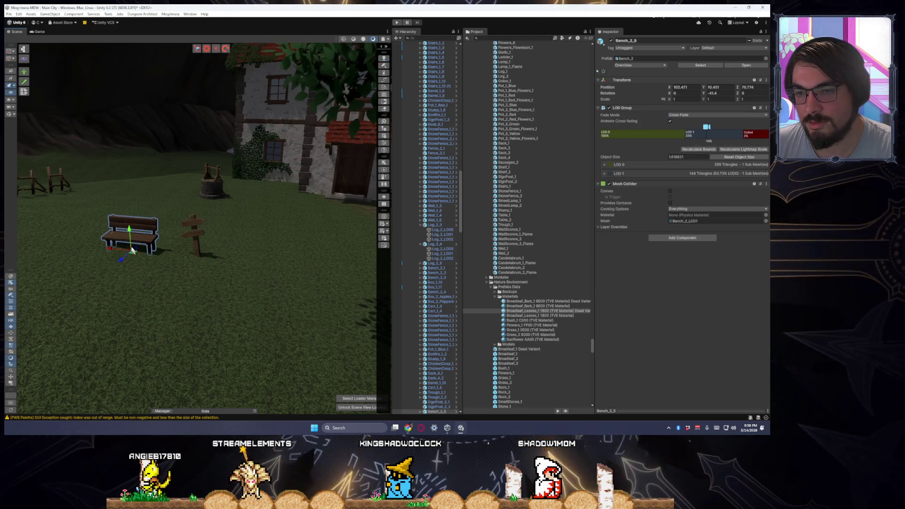
left_click_drag(143, 203, 154, 200)
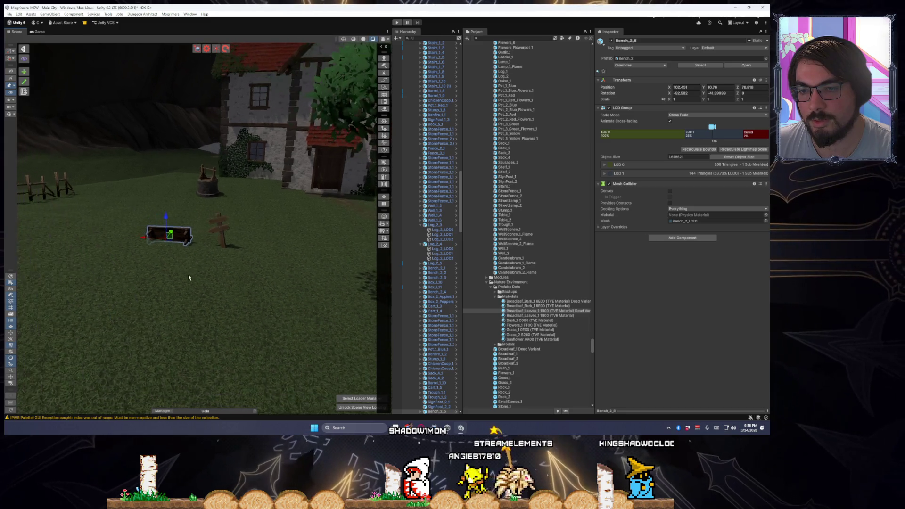
left_click(188, 277)
mouse_move(215, 293)
left_mouse_down()
mouse_move(61, 292)
mouse_move(50, 283)
mouse_move(725, 292)
mouse_move(398, 304)
mouse_move(232, 292)
left_mouse_up()
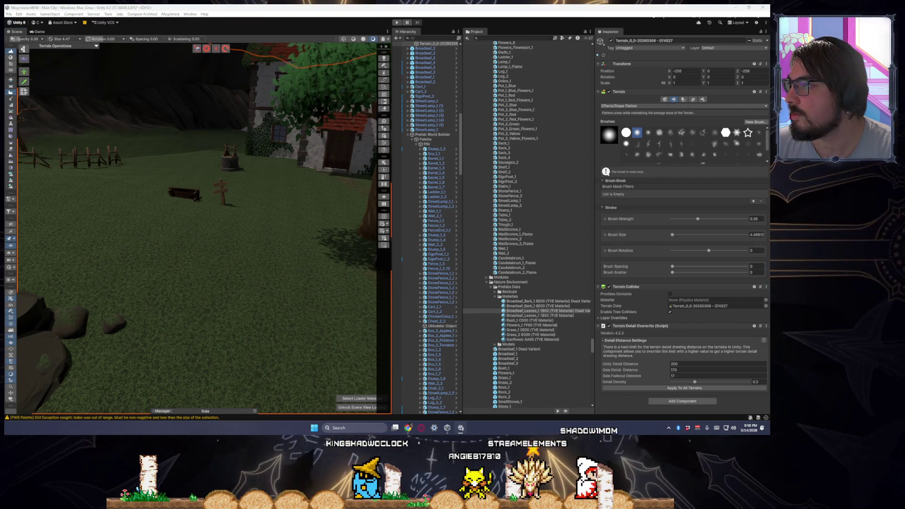
Place Log_1 beside the bench, scale it to 1.1149, and nudge Log_1_LOD1 up.
key("Escape")
scroll(198, 212, "up", 3)
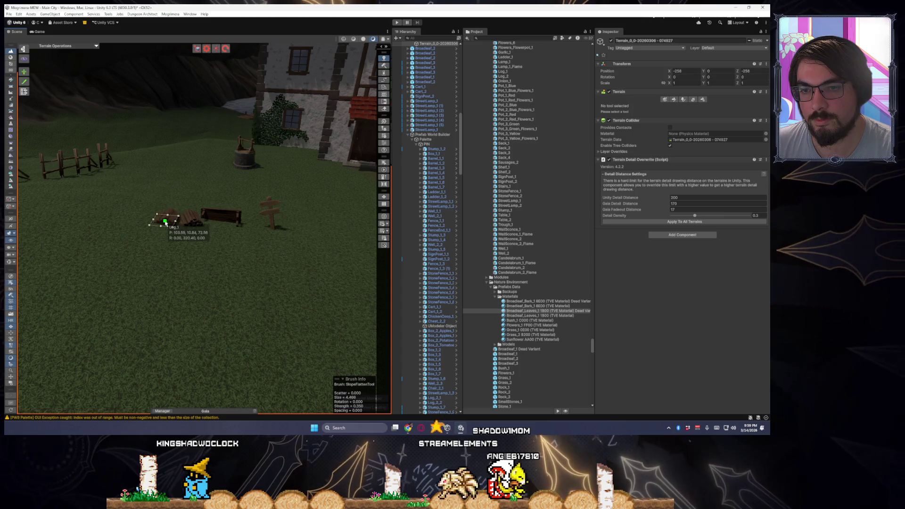
scroll(255, 259, "down", 1)
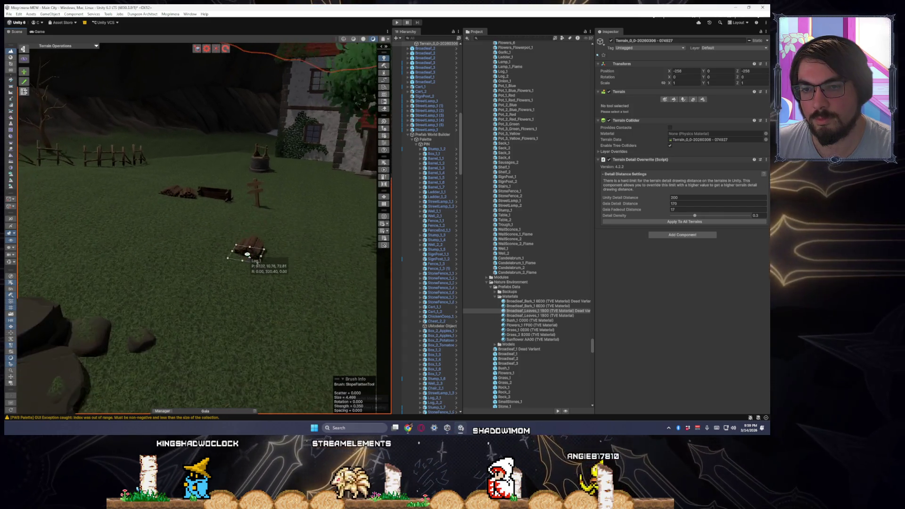
left_click(198, 200)
scroll(205, 203, "up", 3)
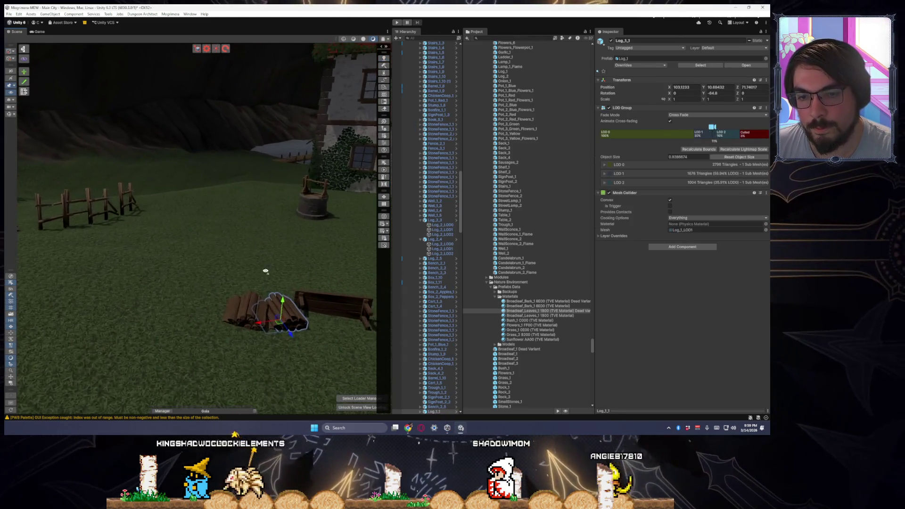
left_click_drag(214, 275, 219, 277)
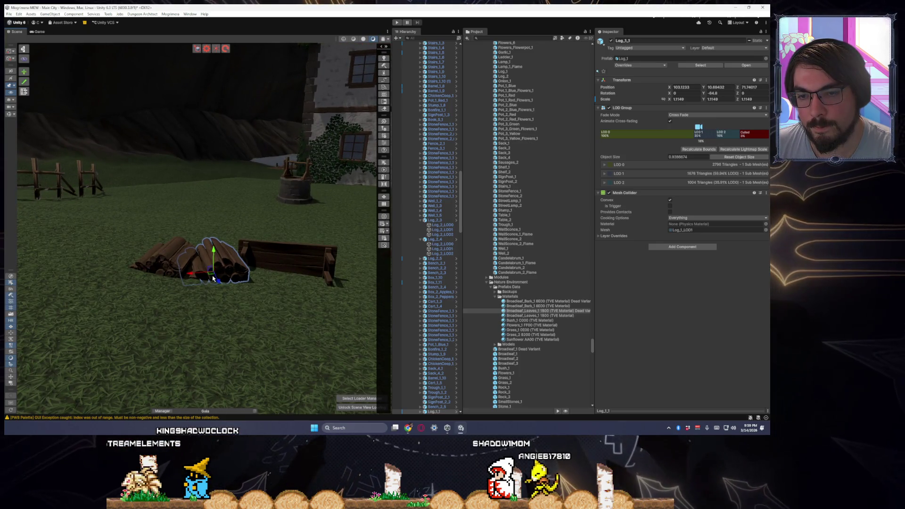
left_click(212, 278)
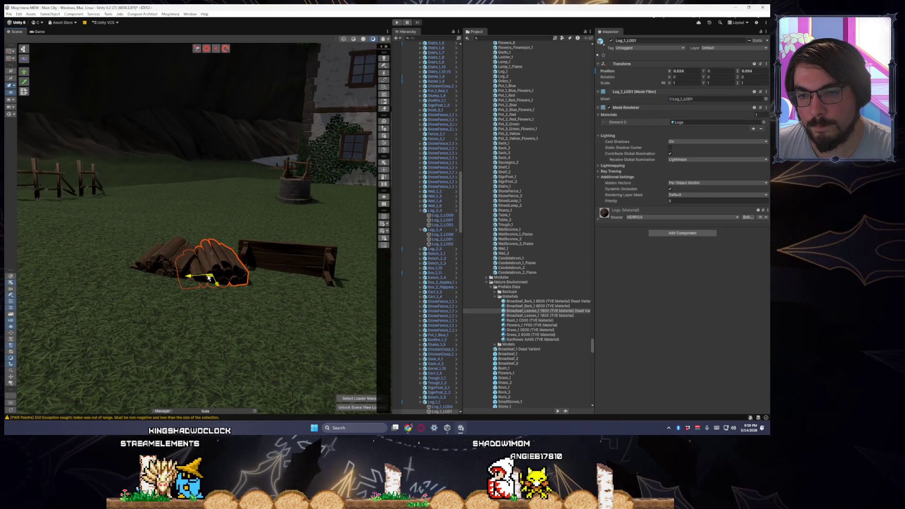
left_click_drag(207, 274, 210, 271)
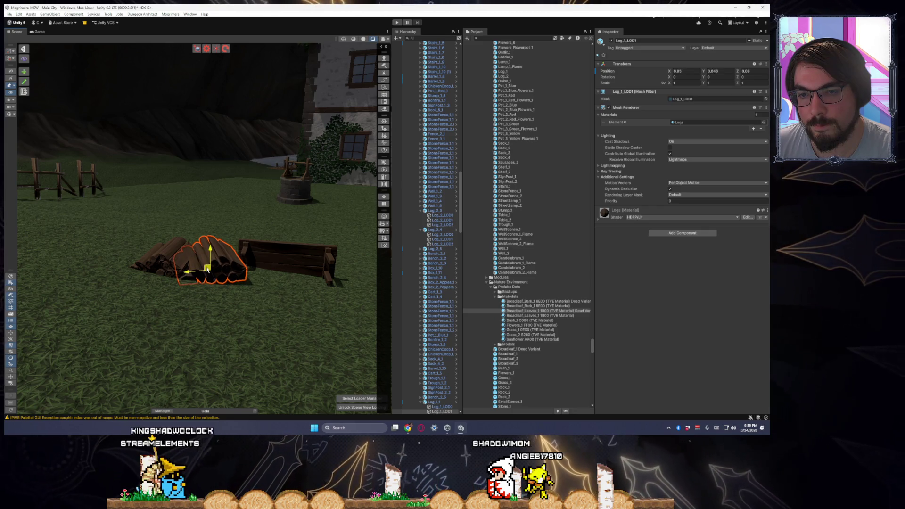
Paint Grass_2 and Bush_1 next to the signpost.
left_click(265, 248)
left_click(264, 243)
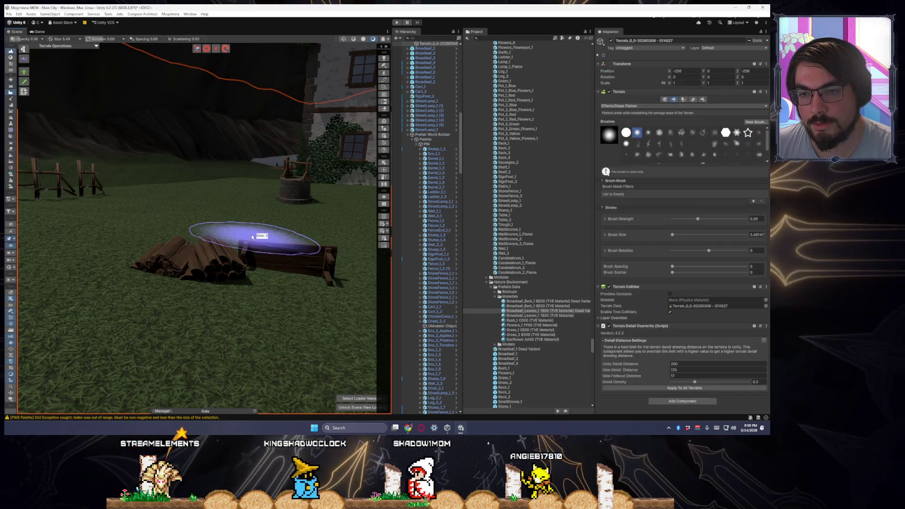
scroll(250, 236, "down", 2)
scroll(239, 226, "down", 3)
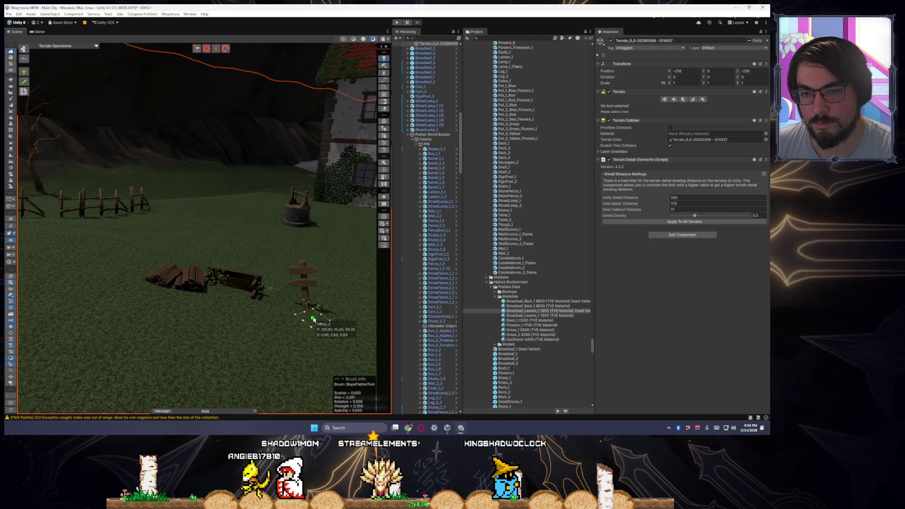
scroll(302, 317, "down", 1)
left_click(299, 309)
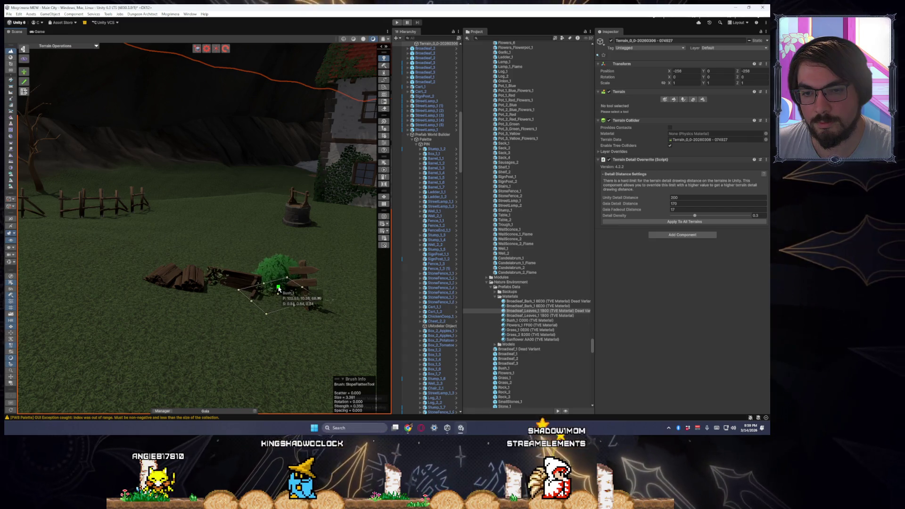
scroll(222, 344, "down", 5)
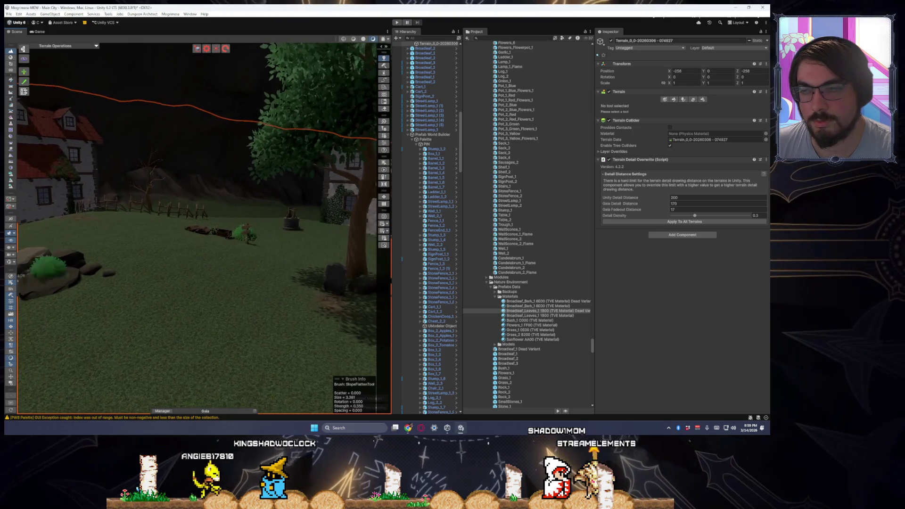
Duplicate rock Rock_1_21 twice along the fence to form a row of slabs.
scroll(211, 291, "up", 5)
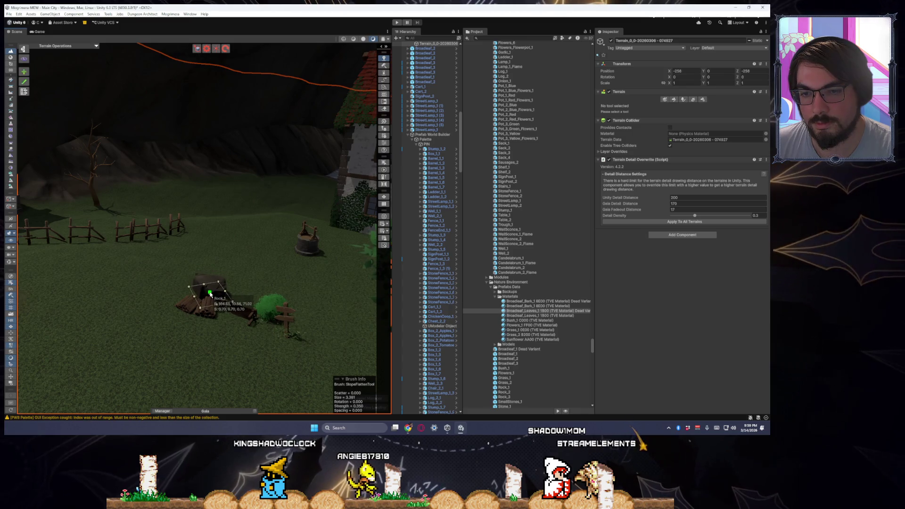
scroll(289, 319, "down", 4)
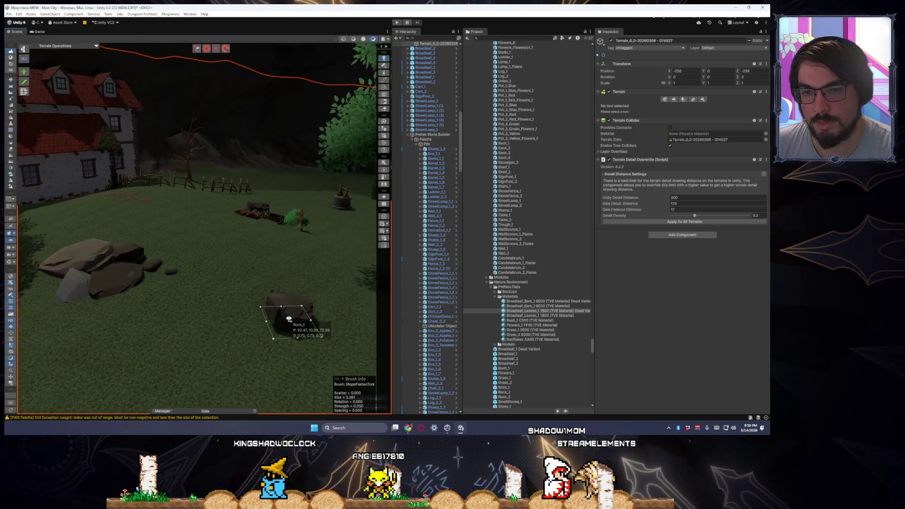
mouse_move(272, 314)
left_mouse_down()
mouse_move(370, 306)
mouse_move(90, 300)
mouse_move(564, 306)
mouse_move(312, 301)
mouse_move(128, 256)
left_mouse_up()
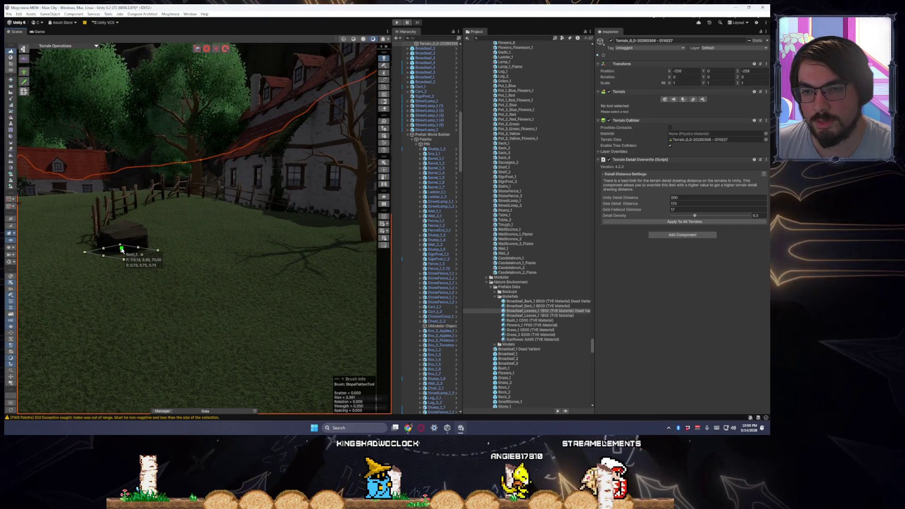
mouse_move(236, 266)
left_mouse_down()
mouse_move(152, 238)
mouse_move(105, 307)
mouse_move(180, 262)
mouse_move(203, 265)
mouse_move(208, 224)
mouse_move(230, 228)
mouse_move(213, 224)
mouse_move(218, 247)
mouse_move(190, 328)
mouse_move(202, 287)
mouse_move(218, 274)
mouse_move(329, 262)
mouse_move(411, 277)
mouse_move(94, 273)
mouse_move(214, 238)
mouse_move(206, 256)
mouse_move(236, 256)
mouse_move(231, 269)
mouse_move(237, 256)
left_mouse_up()
left_click(180, 261)
key("ctrl+d")
left_click(208, 203)
key("ctrl+d")
key("e")
left_click(236, 257)
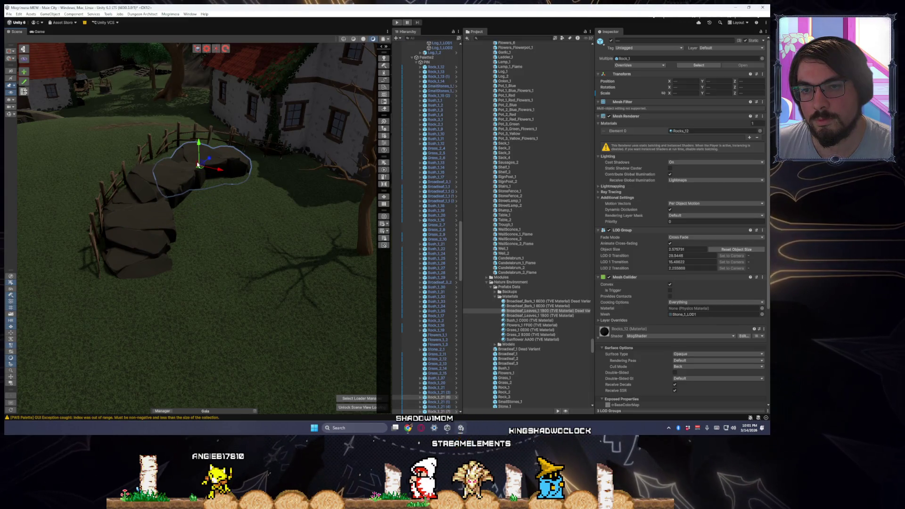
Slide the copied rocks back along the ground beside the fence.
left_click_drag(188, 187, 186, 178)
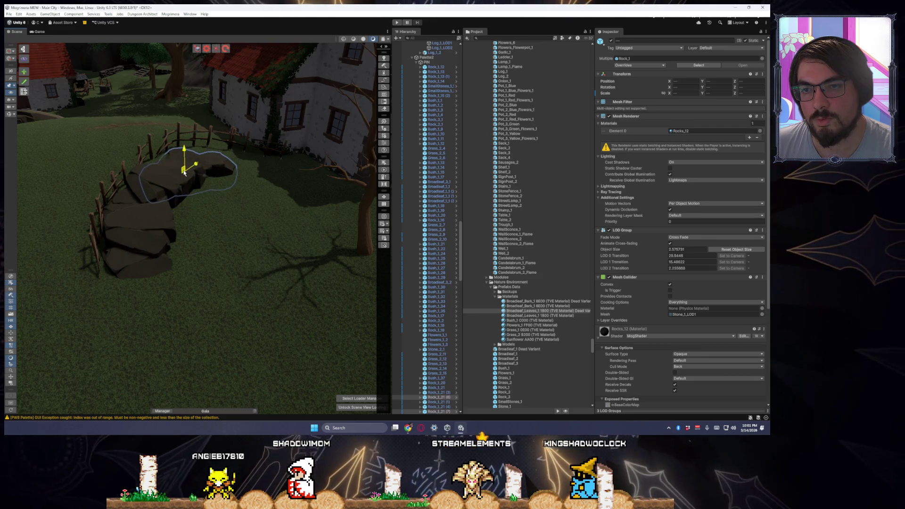
key("f")
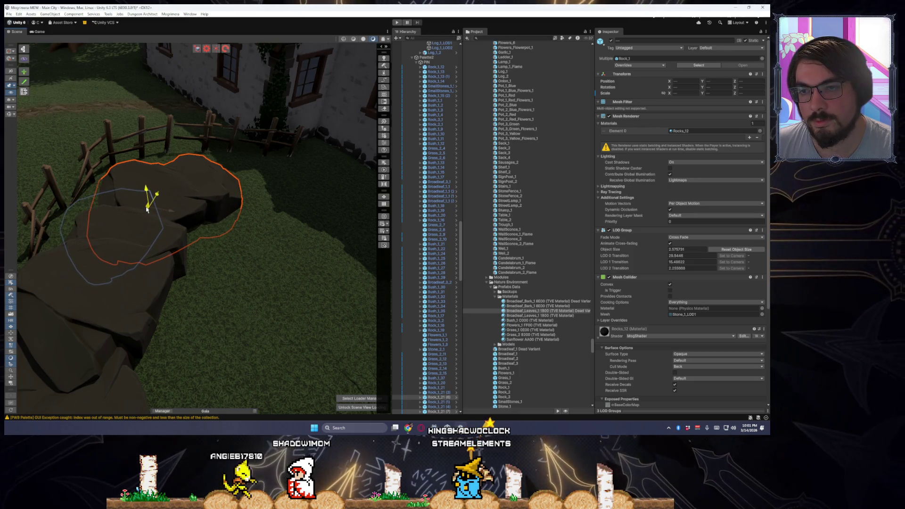
mouse_move(190, 207)
left_mouse_down()
mouse_move(168, 208)
mouse_move(202, 172)
left_mouse_up()
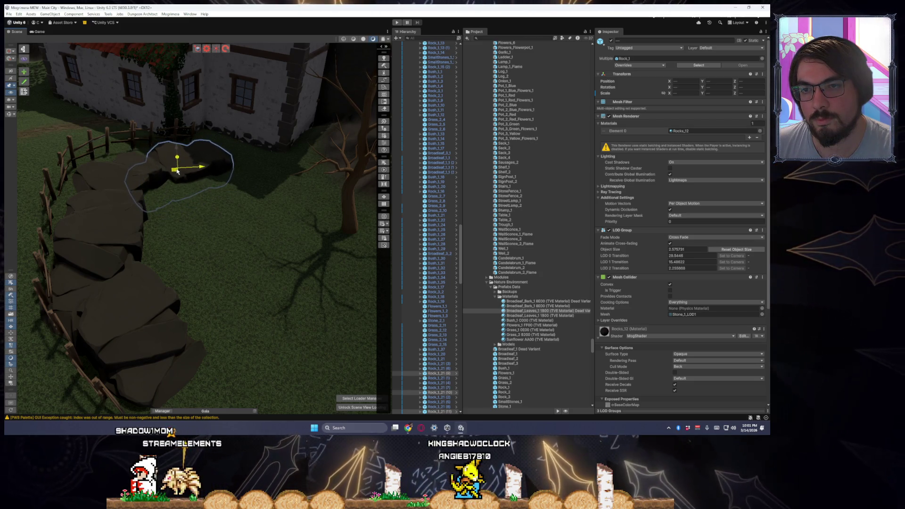
left_click_drag(183, 173, 238, 163)
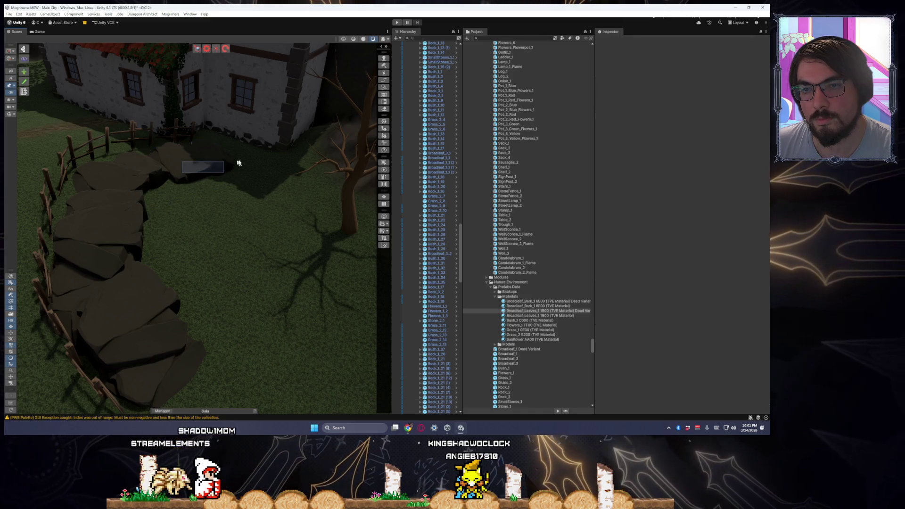
left_click(185, 176)
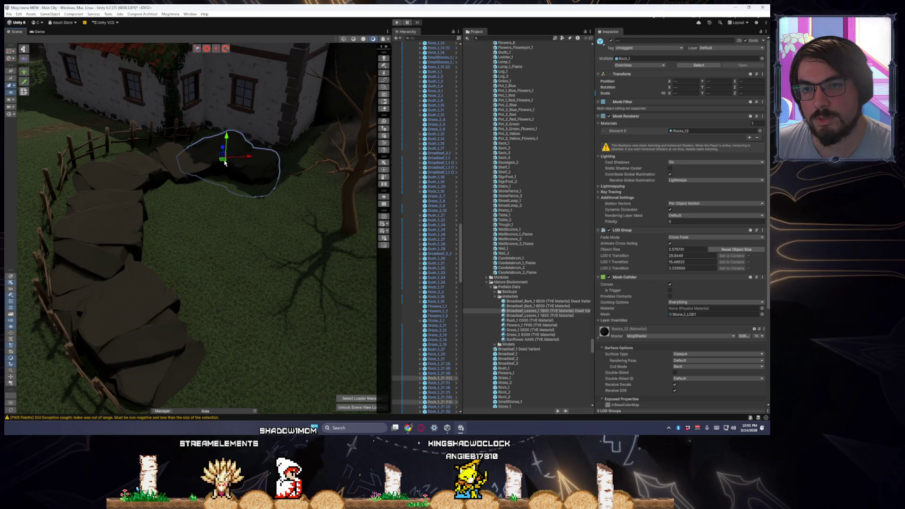
mouse_move(238, 172)
left_mouse_down()
mouse_move(228, 193)
mouse_move(184, 180)
mouse_move(288, 183)
left_mouse_up()
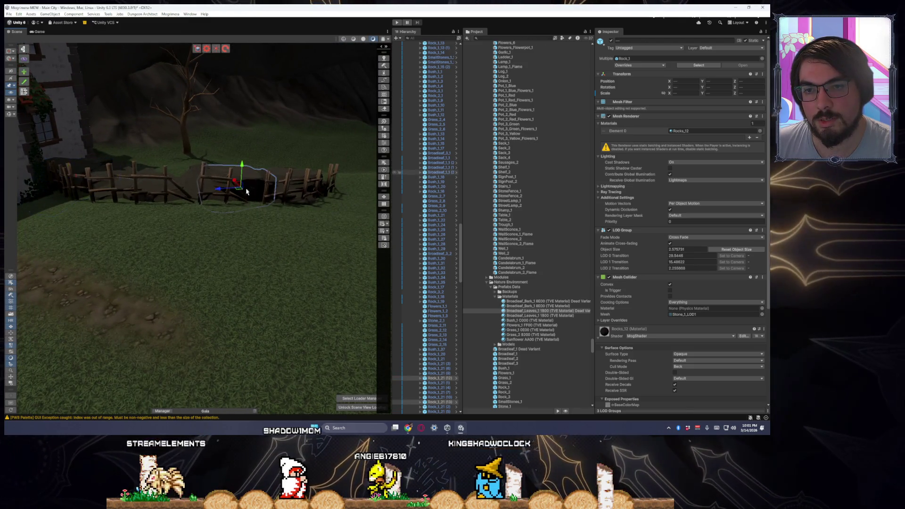
Turn a rock in the row slightly about its vertical axis, then select the terrain.
left_click(245, 191)
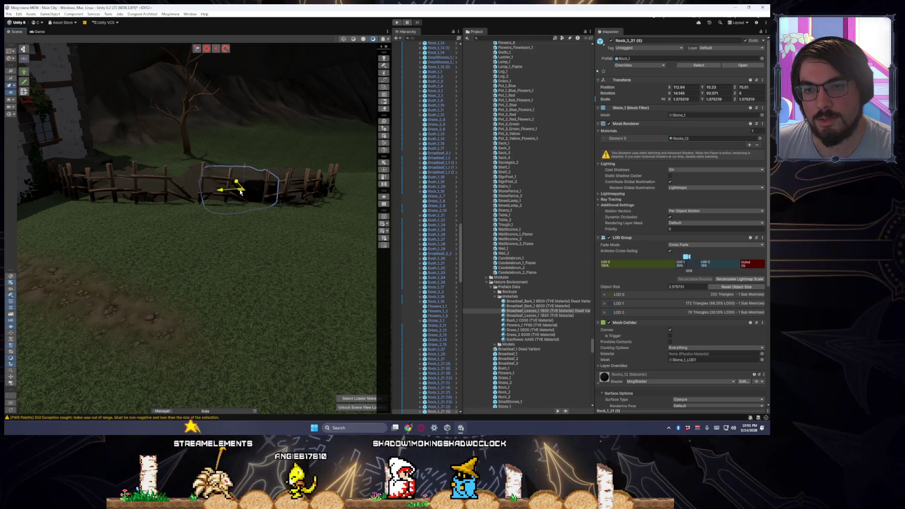
mouse_move(240, 192)
left_mouse_down()
mouse_move(217, 216)
mouse_move(21, 220)
mouse_move(202, 198)
left_mouse_up()
left_click(205, 196)
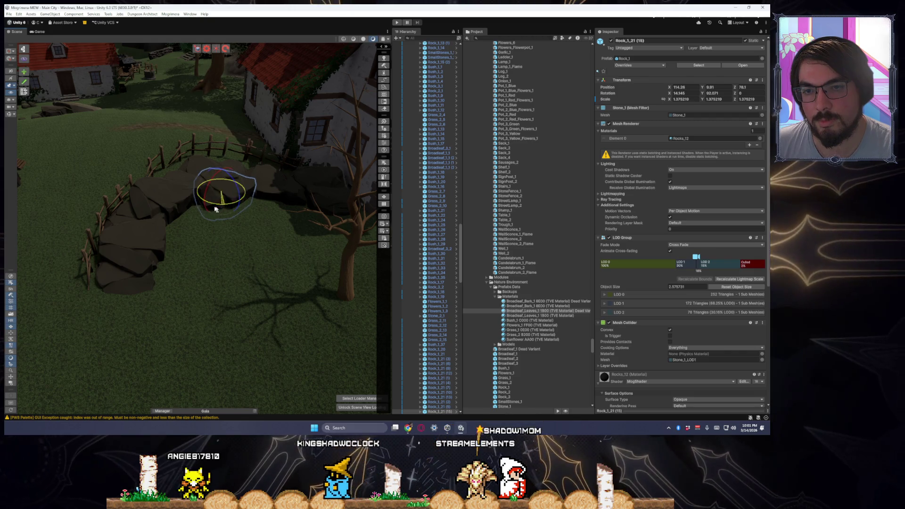
left_click_drag(200, 209, 203, 207)
key("w")
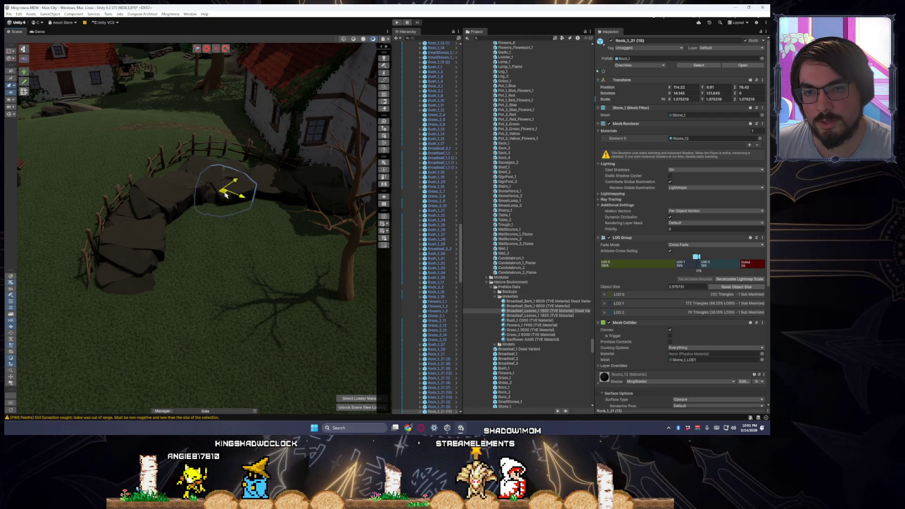
left_click(252, 238)
mouse_move(253, 239)
left_mouse_down()
mouse_move(267, 236)
mouse_move(263, 213)
mouse_move(272, 210)
mouse_move(211, 208)
mouse_move(311, 215)
mouse_move(227, 212)
left_mouse_up()
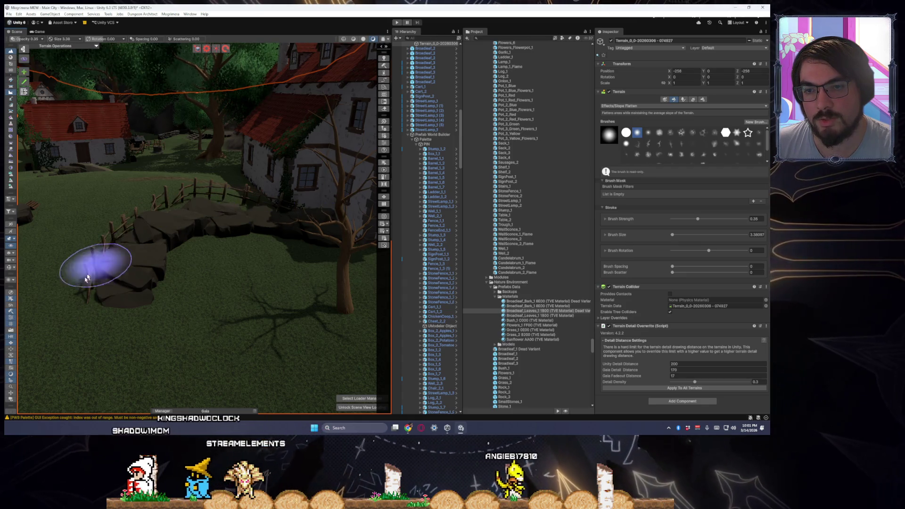
Place a tombstone on the grass beside the white house with the PWB brush (Alt+B).
mouse_move(258, 217)
left_mouse_down()
mouse_move(325, 224)
mouse_move(21, 203)
mouse_move(91, 222)
left_mouse_up()
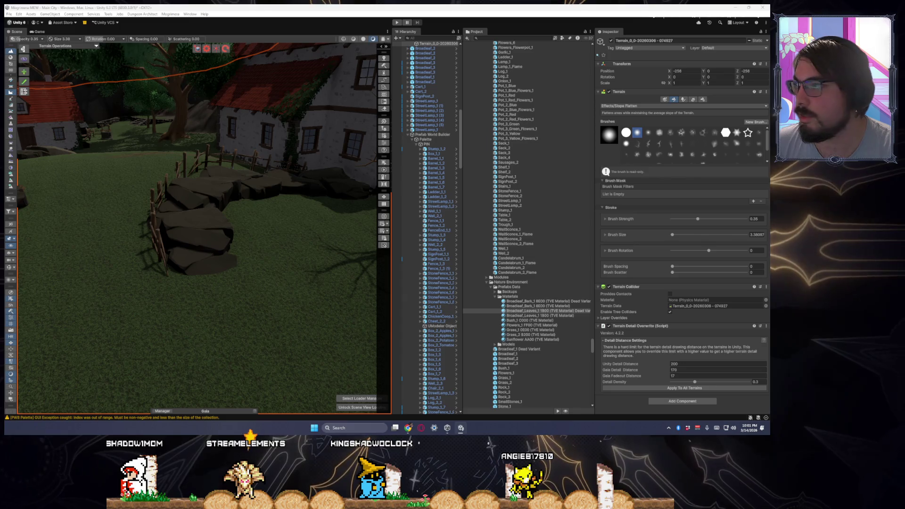
key("alt+b")
mouse_move(273, 238)
left_mouse_down()
mouse_move(283, 233)
mouse_move(264, 195)
left_mouse_up()
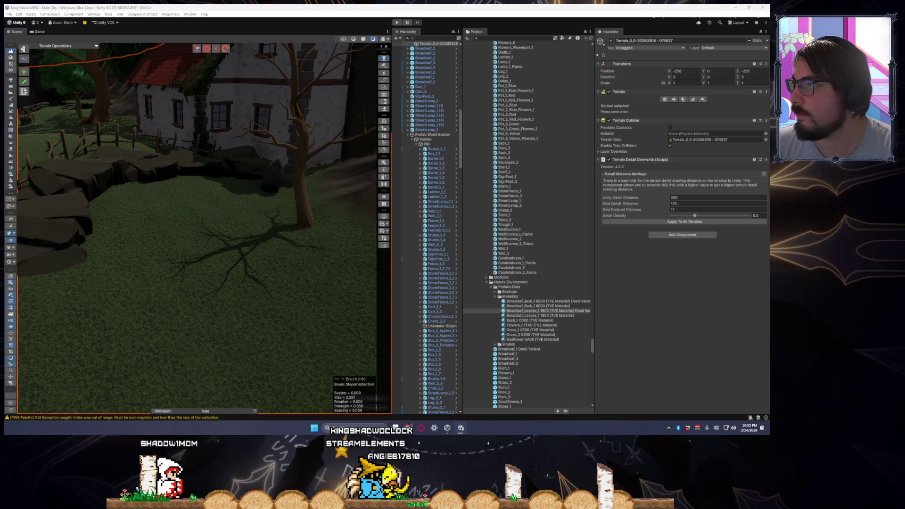
left_click(142, 201)
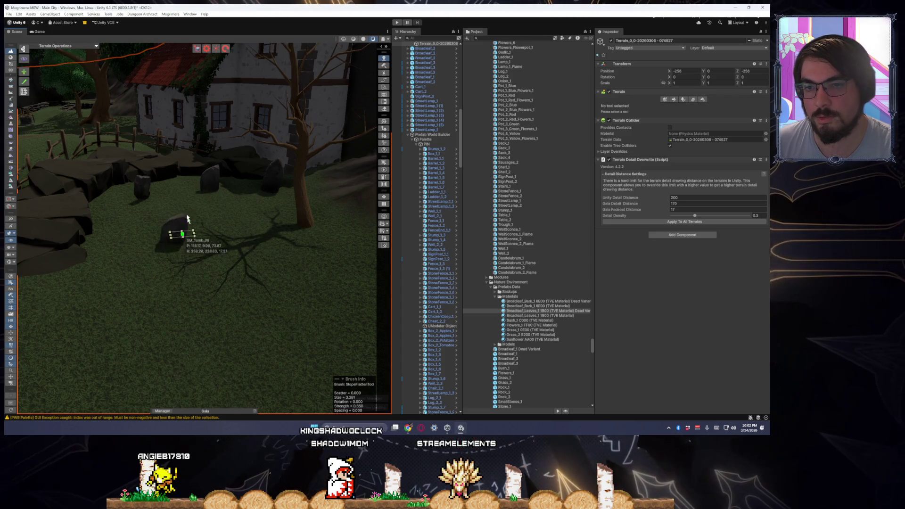
Select tombstones SM_Tomb_03_4, SM_Tomb_02_1 and SM_Tomb_06_2 to check their placement.
left_click(143, 188)
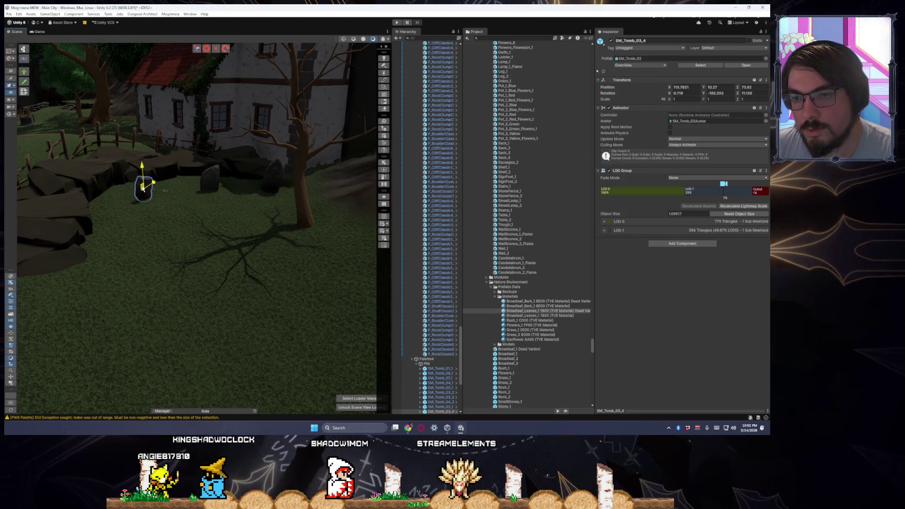
left_click(266, 190)
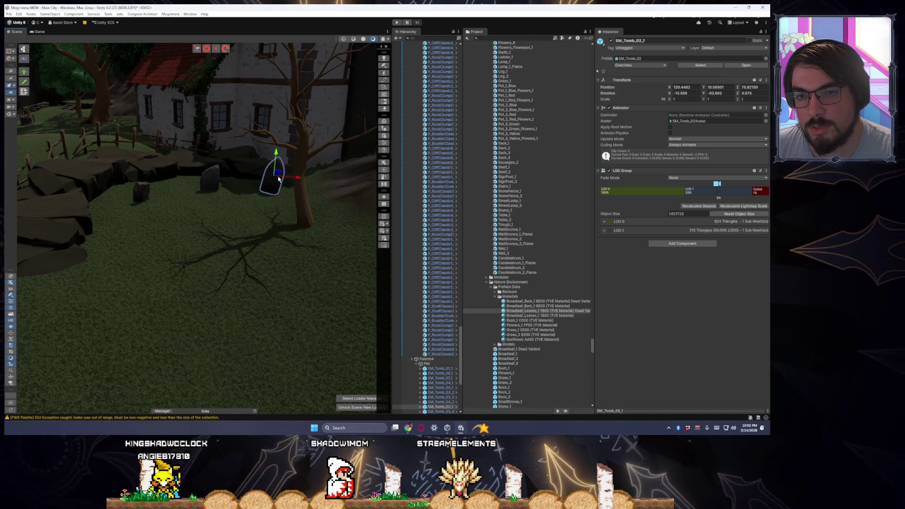
left_click(214, 179)
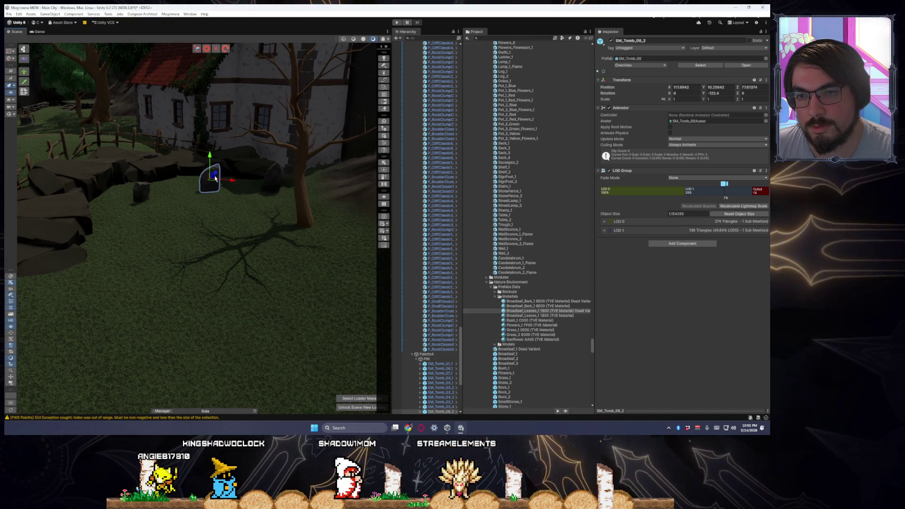
left_click_drag(219, 206, 215, 186)
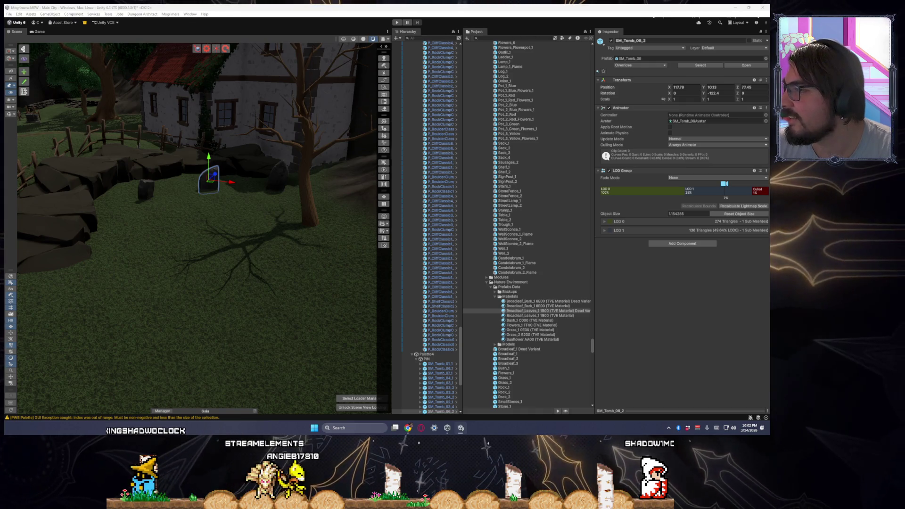
mouse_move(146, 253)
left_mouse_down()
mouse_move(119, 250)
mouse_move(141, 248)
left_mouse_up()
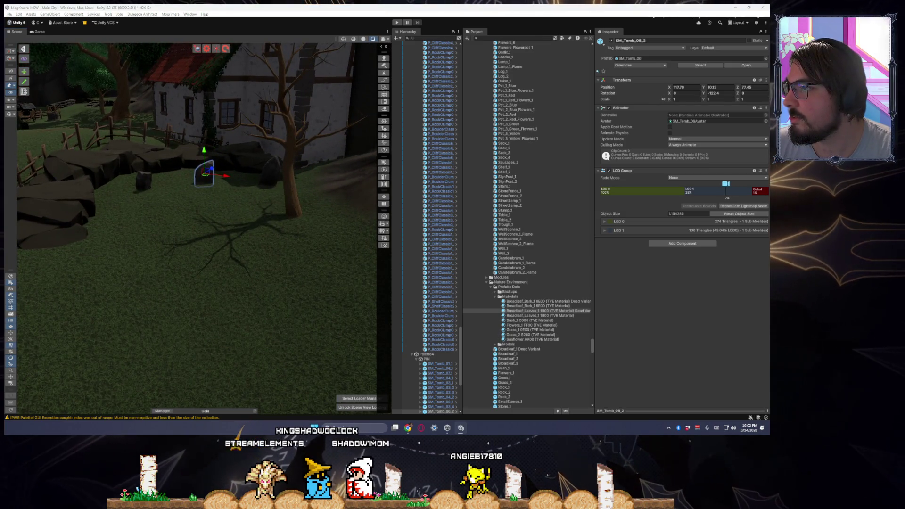
scroll(197, 214, "up", 3)
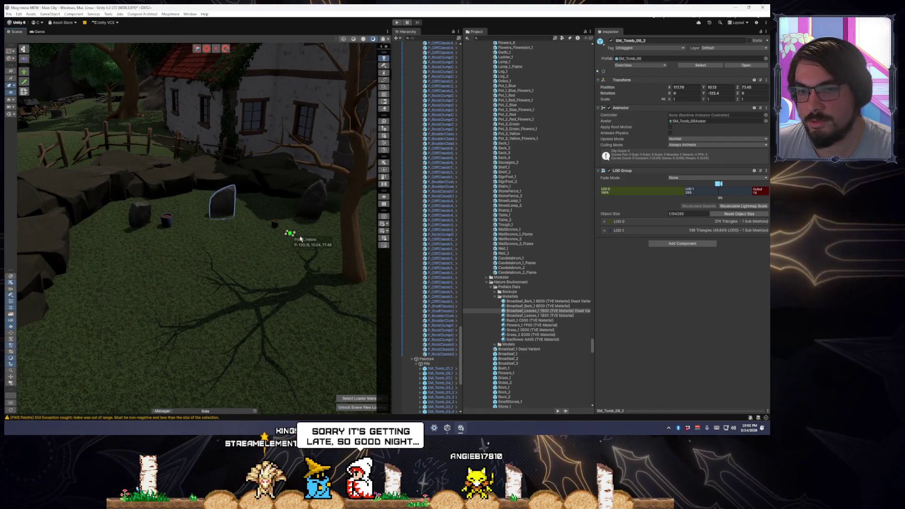
Place Pot_3_Yellow, Pot_1_Red and two Bush_1 bushes beside the tombstones.
left_click(288, 220)
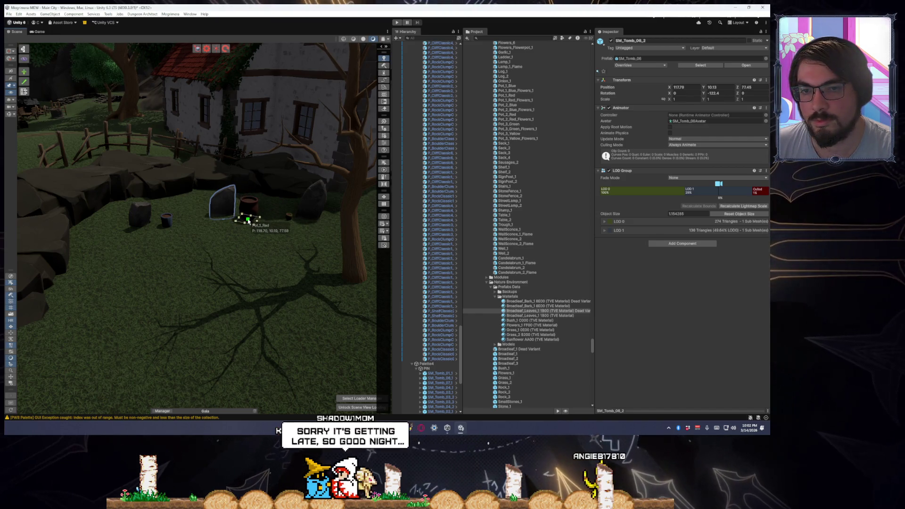
left_click(299, 293)
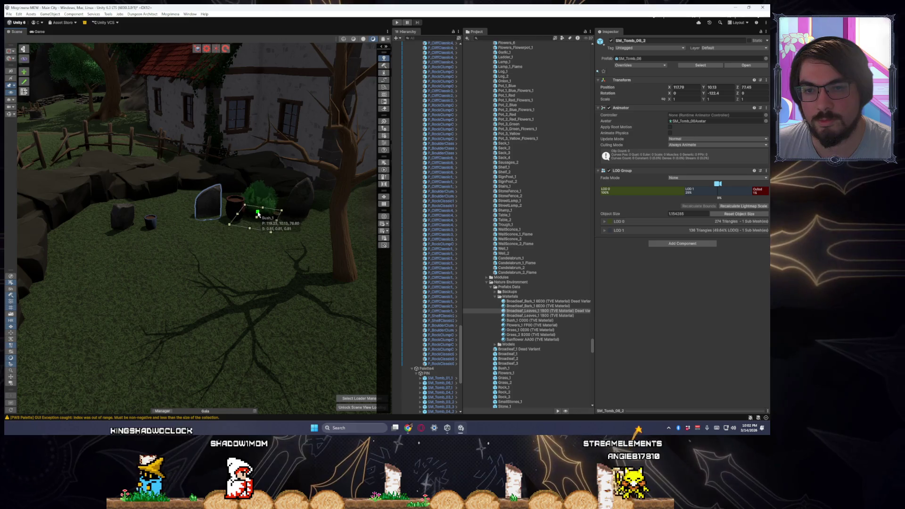
left_click(261, 218)
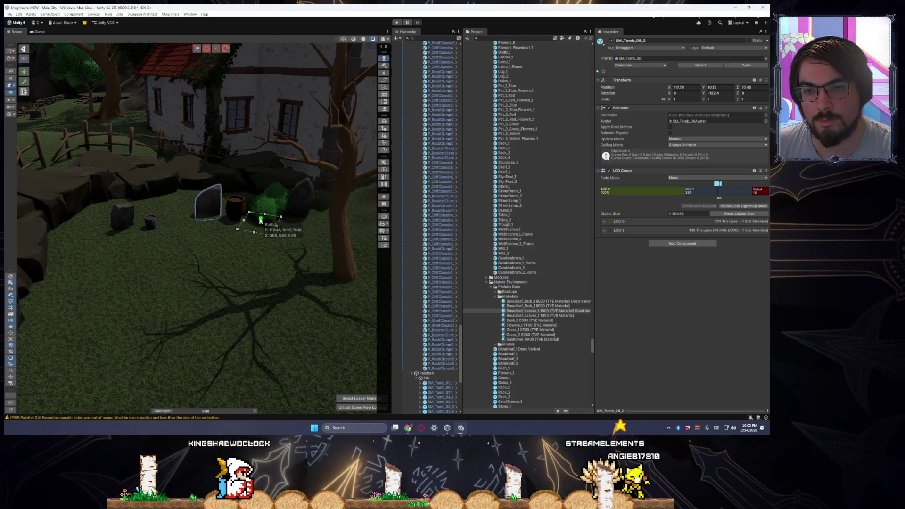
left_click(256, 219)
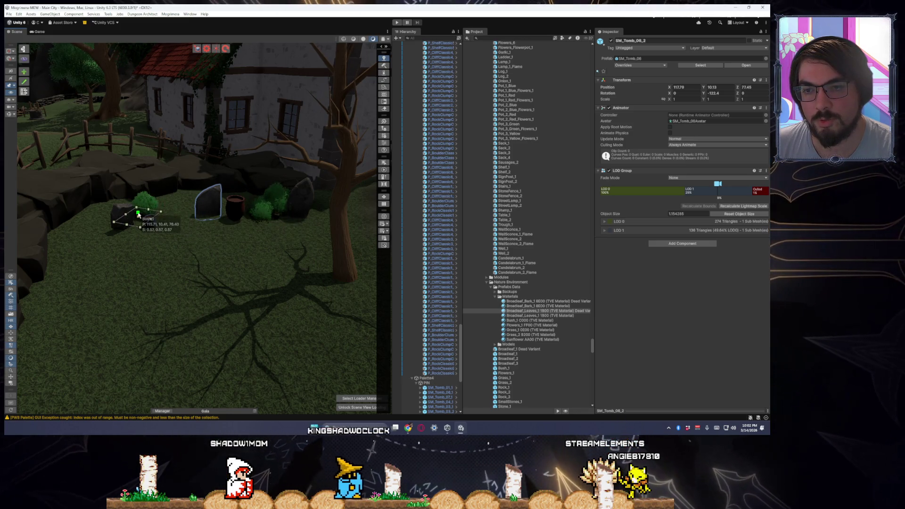
Add more Bush_1 bushes by the stone ledge, the fence and the rocks.
left_click(144, 217)
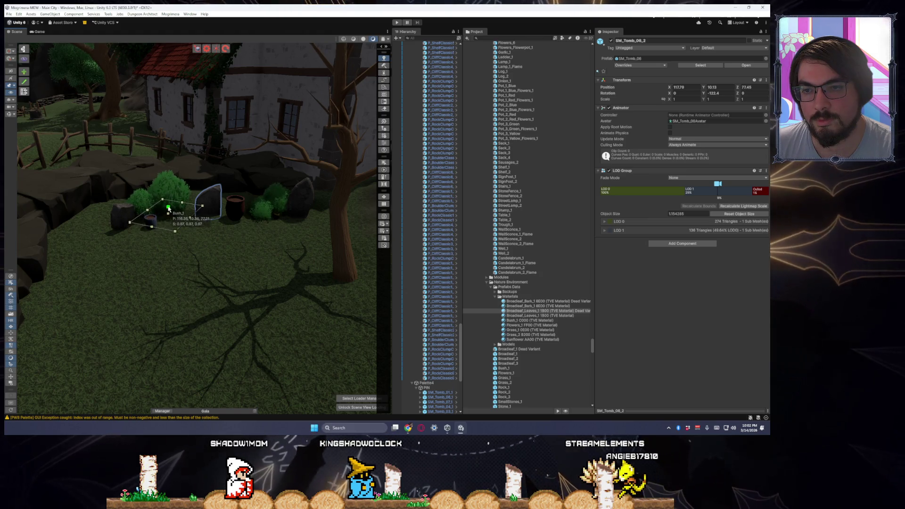
left_click(164, 208)
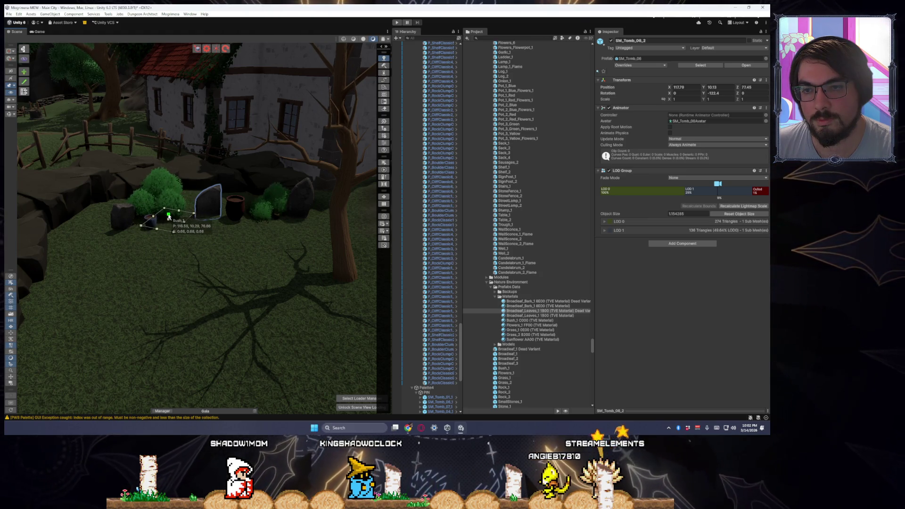
left_click(253, 263)
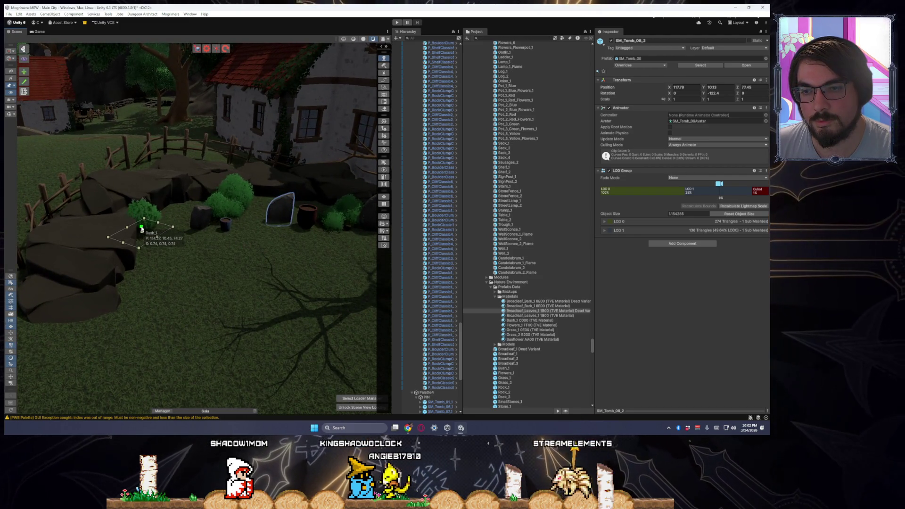
left_click(143, 230)
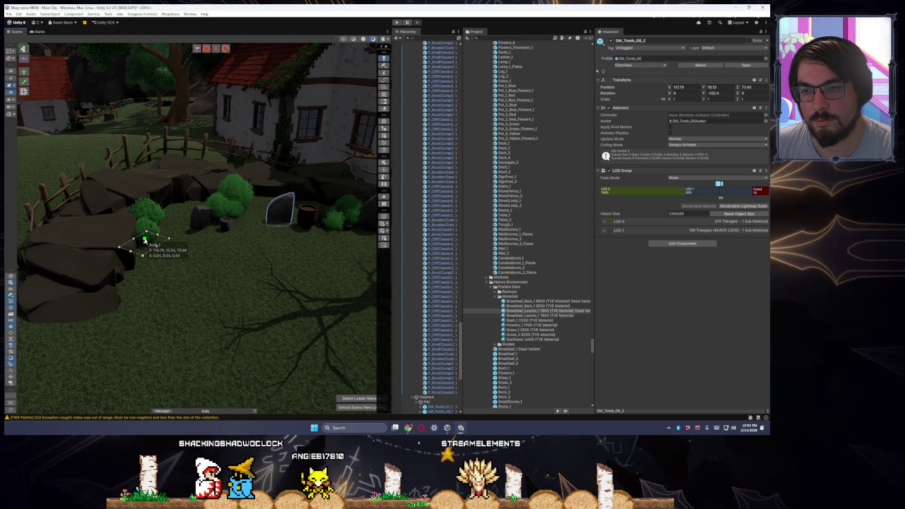
left_click(217, 281)
scroll(238, 283, "down", 3)
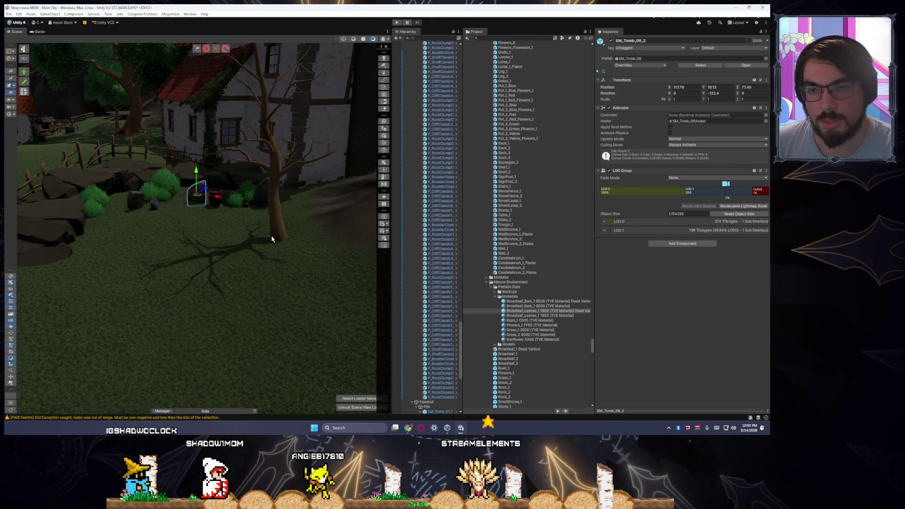
left_click(283, 242)
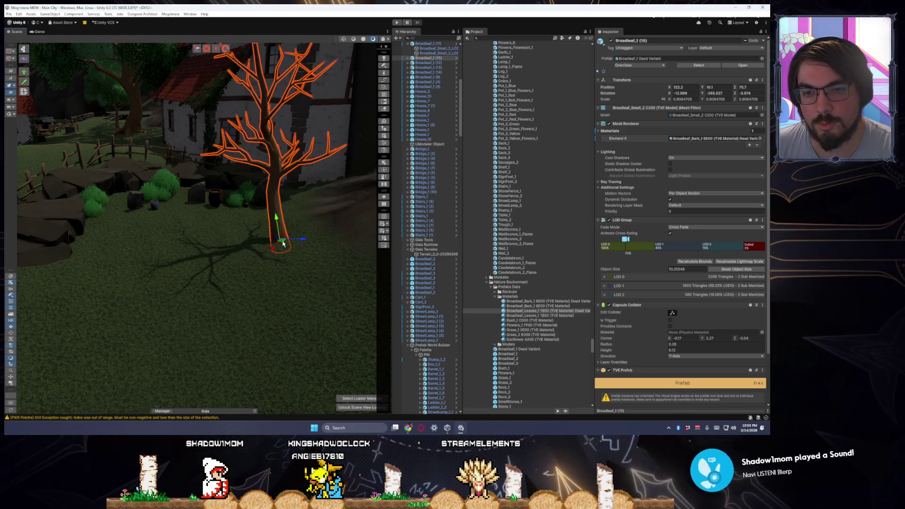
Move bare tree Broadleaf_1 (15) left onto the grass near the tombstone garden.
mouse_move(283, 243)
left_mouse_down()
mouse_move(111, 250)
mouse_move(121, 252)
left_mouse_up()
key("ctrl+z")
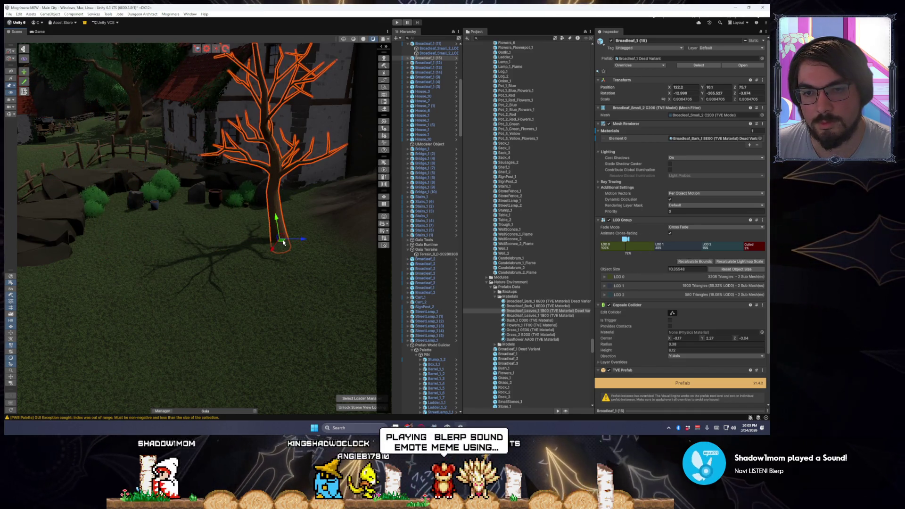
mouse_move(283, 242)
left_mouse_down()
mouse_move(84, 248)
mouse_move(98, 265)
mouse_move(41, 278)
mouse_move(67, 257)
left_mouse_up()
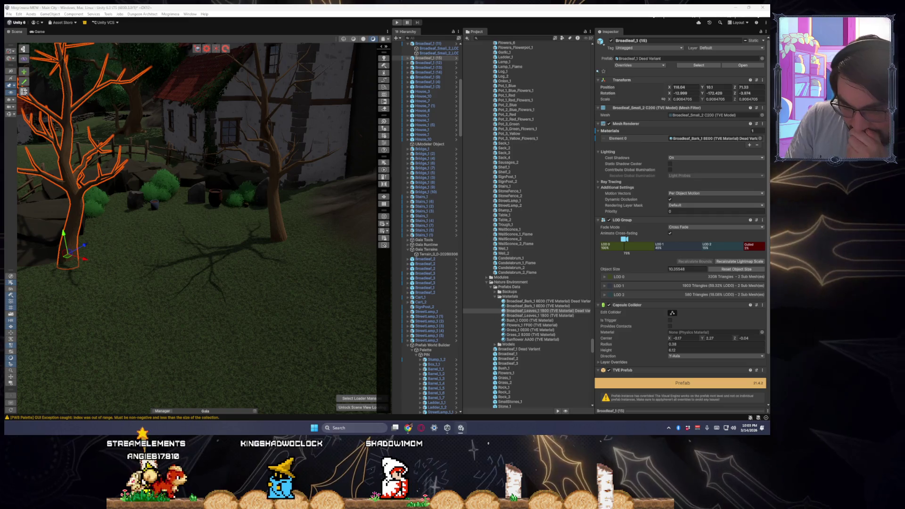
scroll(193, 240, "up", 3)
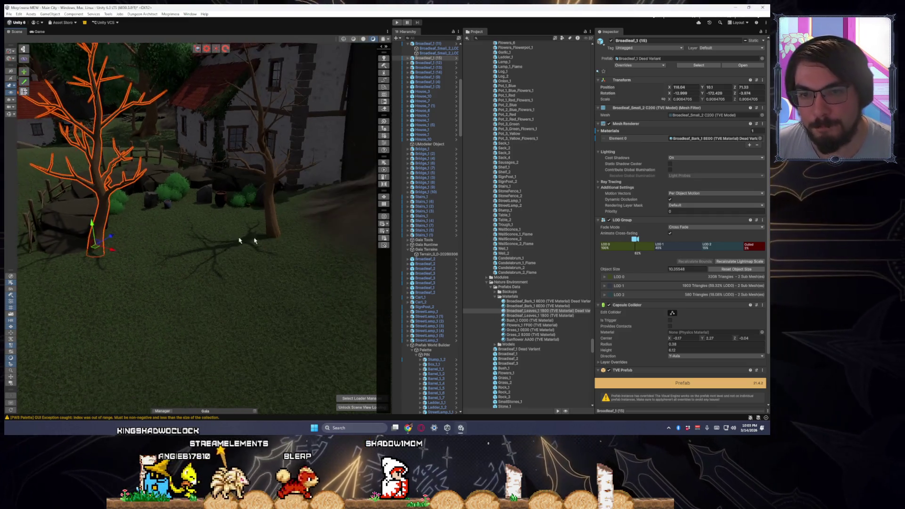
left_click(277, 234)
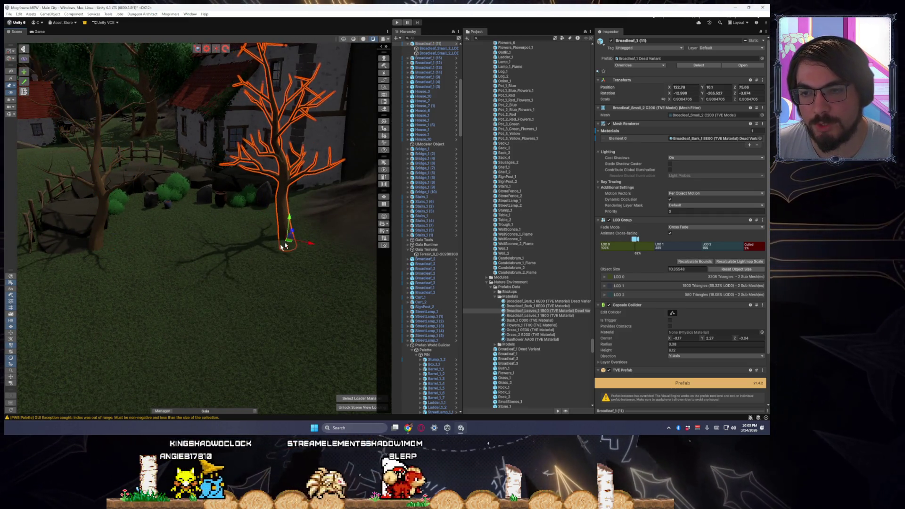
scroll(283, 243, "down", 5)
left_click(238, 236)
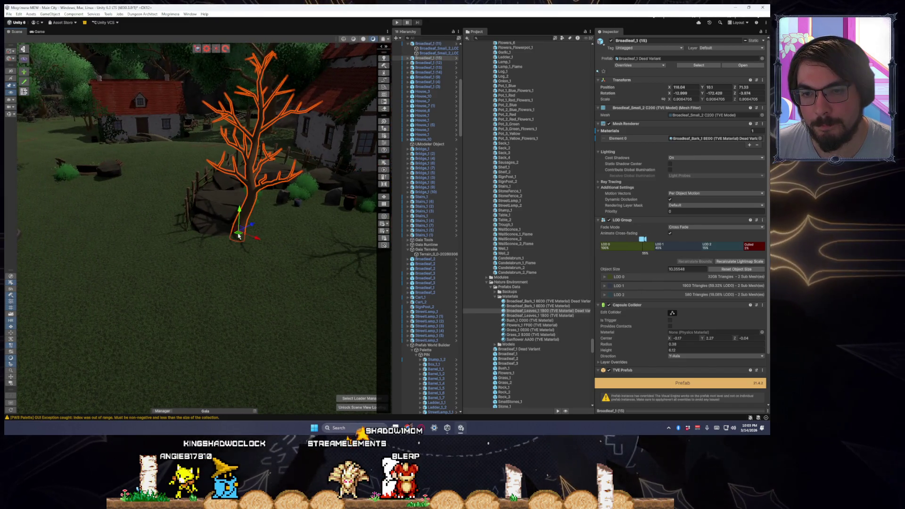
mouse_move(239, 236)
left_mouse_down()
mouse_move(245, 234)
mouse_move(204, 236)
mouse_move(322, 219)
mouse_move(714, 236)
mouse_move(52, 227)
mouse_move(141, 225)
left_mouse_up()
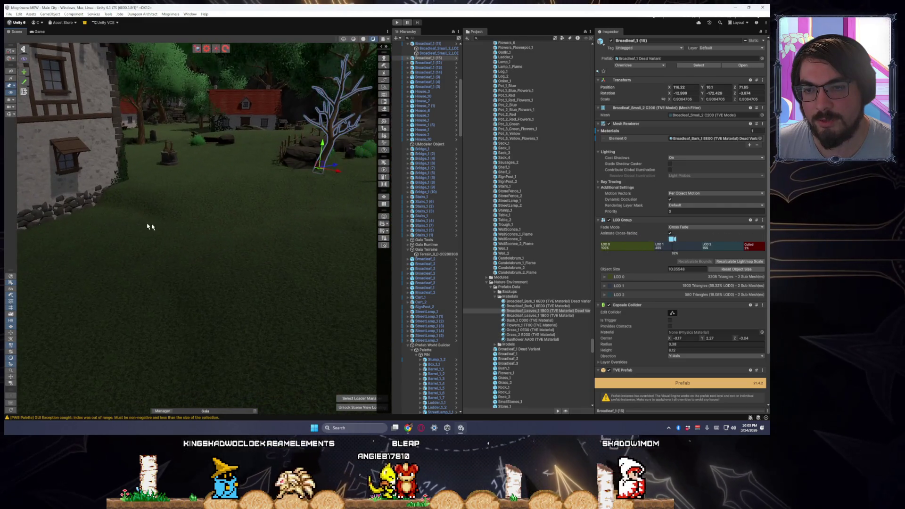
left_click(211, 236)
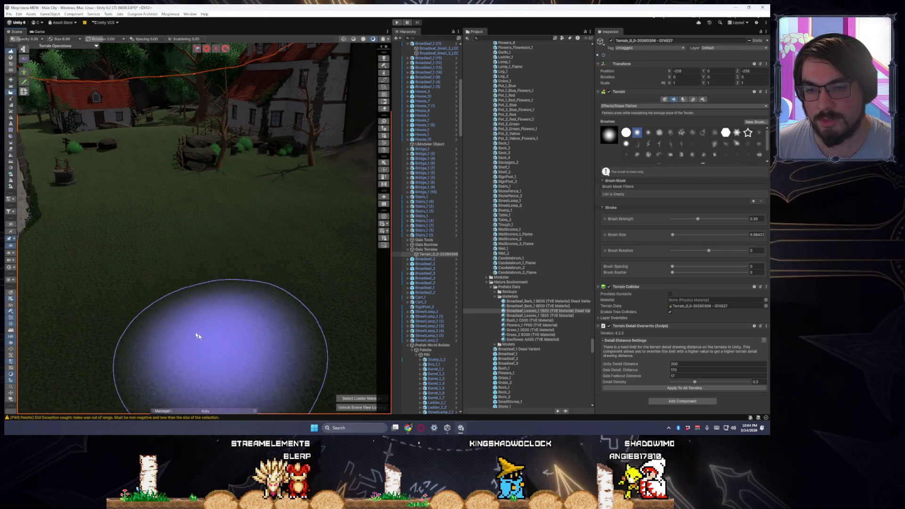
Switch the terrain tool to Set Height and orbit to an overhead view of the village.
scroll(232, 314, "down", 2)
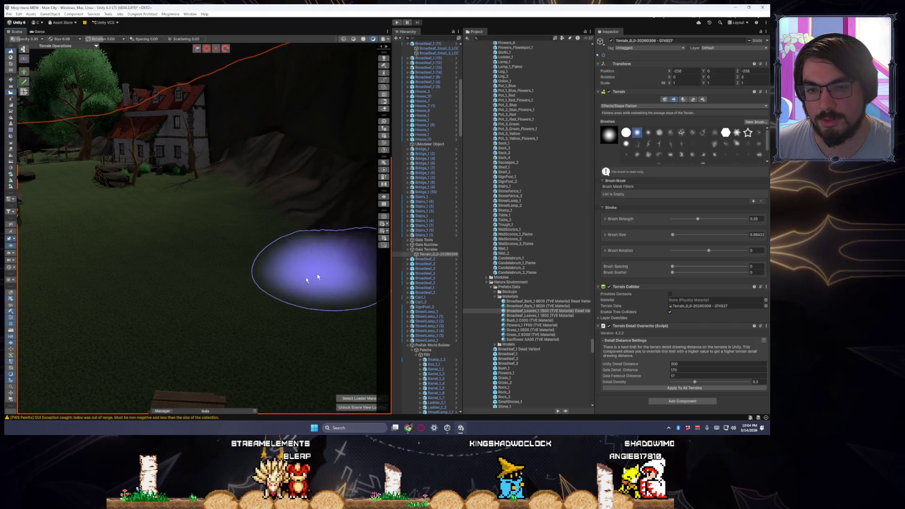
mouse_move(223, 320)
left_mouse_down()
mouse_move(214, 303)
mouse_move(189, 301)
mouse_move(198, 297)
mouse_move(158, 319)
mouse_move(66, 324)
mouse_move(71, 309)
mouse_move(270, 319)
mouse_move(134, 323)
mouse_move(125, 319)
mouse_move(163, 318)
mouse_move(67, 290)
left_mouse_up()
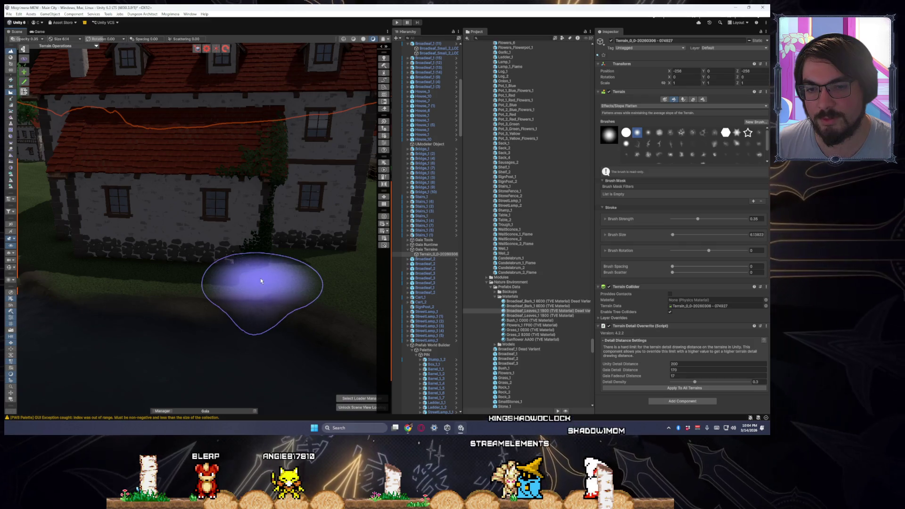
left_click(12, 87)
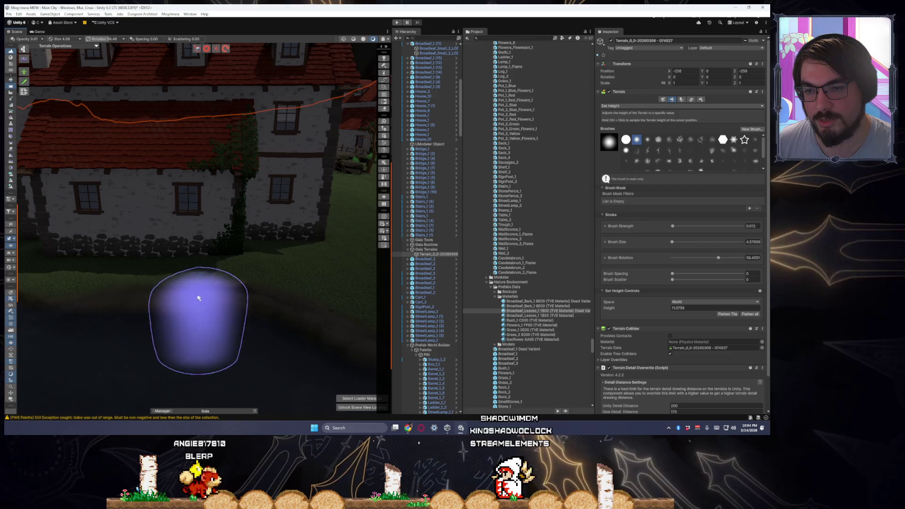
mouse_move(70, 304)
left_mouse_down()
mouse_move(293, 313)
mouse_move(313, 303)
mouse_move(222, 299)
mouse_move(279, 294)
mouse_move(264, 303)
mouse_move(245, 274)
mouse_move(178, 261)
mouse_move(105, 287)
mouse_move(197, 303)
mouse_move(171, 299)
mouse_move(176, 262)
mouse_move(171, 282)
mouse_move(239, 263)
mouse_move(183, 193)
mouse_move(170, 203)
mouse_move(183, 363)
left_mouse_up()
Rotate boulder P_BoulderClassic3_3 around its vertical axis.
left_click(261, 252)
key("f")
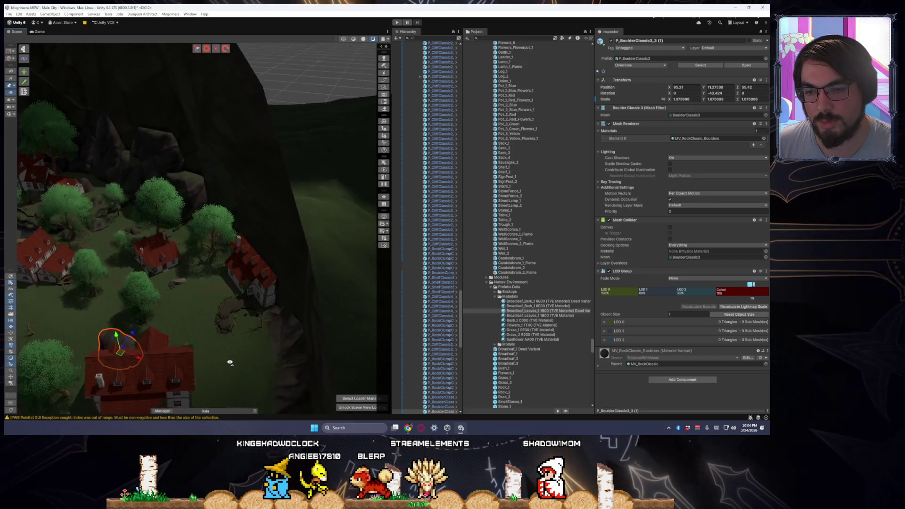
left_click_drag(218, 308, 210, 283)
key("f")
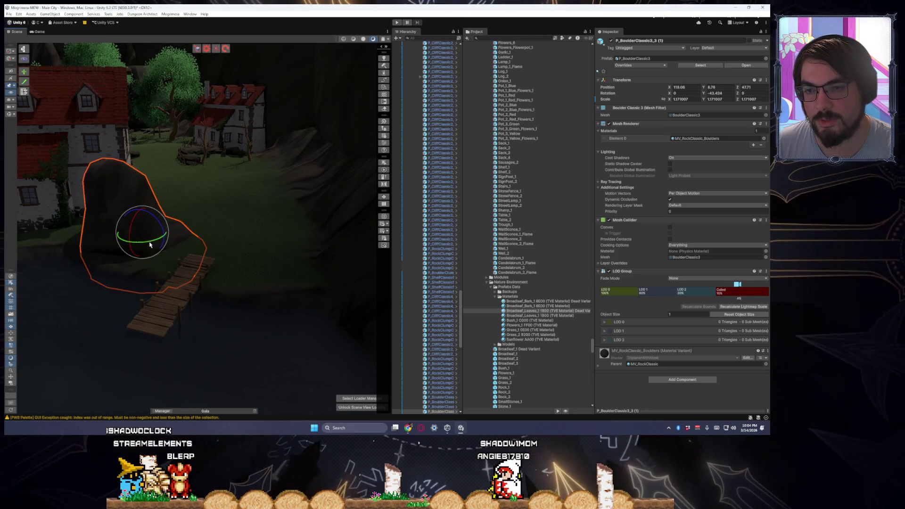
mouse_move(132, 253)
left_mouse_down()
mouse_move(44, 262)
mouse_move(56, 283)
mouse_move(86, 288)
mouse_move(142, 243)
mouse_move(188, 258)
left_mouse_up()
key("w")
key("w")
Duplicate the boulder, move the copy right, tilt it naturally, and scale it to about 1.73.
key("ctrl+d")
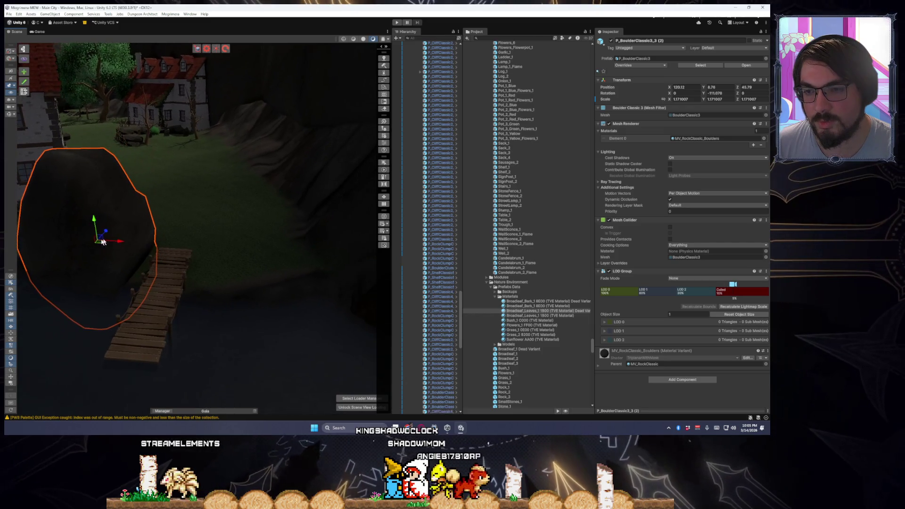
mouse_move(103, 248)
left_mouse_down()
mouse_move(335, 259)
mouse_move(355, 246)
left_mouse_up()
key("e")
mouse_move(283, 238)
left_mouse_down()
mouse_move(255, 245)
mouse_move(275, 251)
mouse_move(263, 241)
mouse_move(265, 229)
mouse_move(275, 230)
mouse_move(261, 242)
mouse_move(274, 243)
mouse_move(24, 148)
mouse_move(113, 185)
mouse_move(109, 207)
mouse_move(63, 204)
mouse_move(81, 210)
left_mouse_up()
key("w")
key("r")
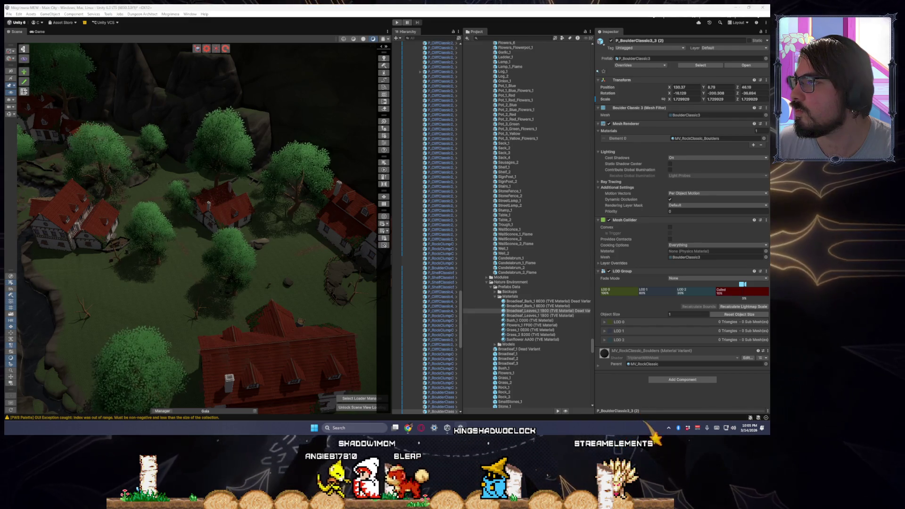
key("f")
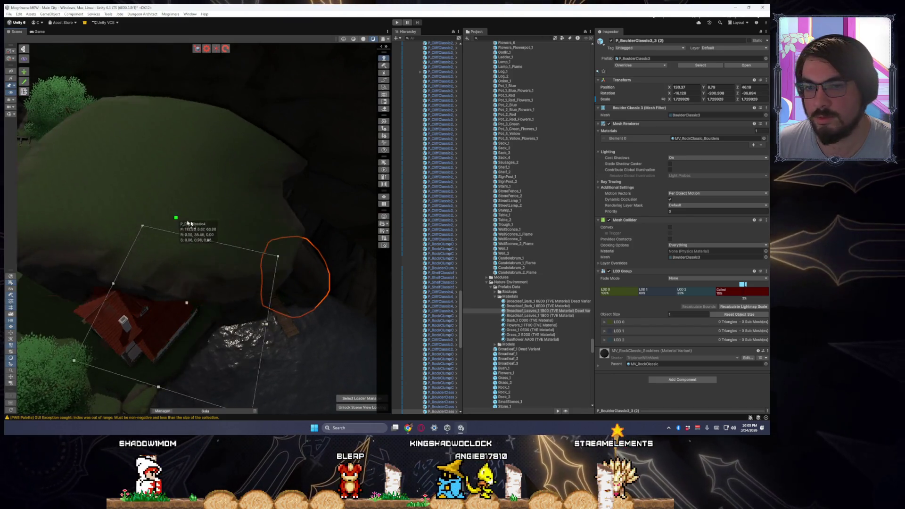
Scale the large cliff rock down to about a third of its size, then enlarge it slightly.
left_click(249, 245)
key("r")
mouse_move(227, 214)
left_mouse_down()
mouse_move(208, 224)
mouse_move(330, 234)
mouse_move(295, 245)
mouse_move(304, 250)
left_mouse_up()
scroll(287, 239, "up", 5)
mouse_move(228, 143)
left_mouse_down()
mouse_move(233, 106)
mouse_move(213, 91)
mouse_move(231, 98)
left_mouse_up()
key("w")
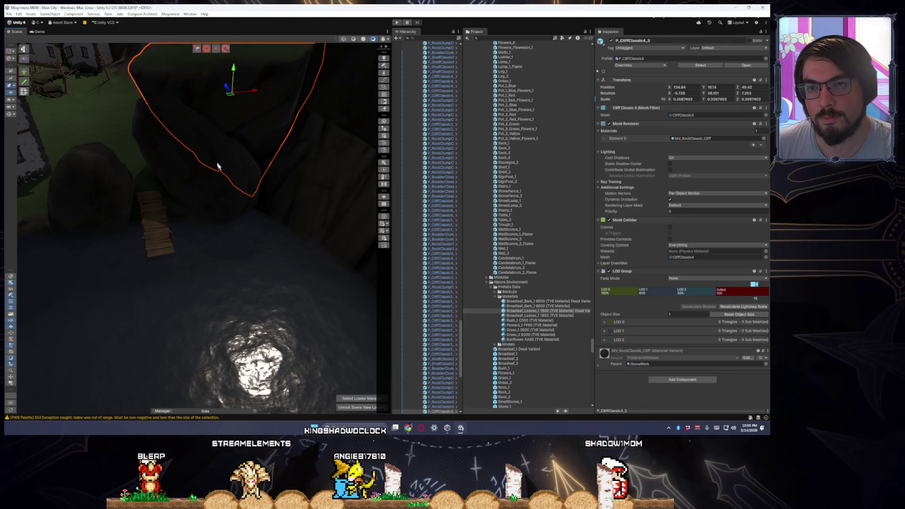
Move and rotate a boulder beside the cliff, then duplicate it and slide the copy left.
left_click(217, 165)
mouse_move(198, 181)
left_mouse_down()
mouse_move(209, 197)
mouse_move(271, 214)
mouse_move(282, 230)
mouse_move(280, 242)
mouse_move(223, 256)
left_mouse_up()
key("e")
mouse_move(273, 236)
left_mouse_down()
mouse_move(274, 223)
mouse_move(210, 196)
mouse_move(267, 212)
mouse_move(217, 210)
mouse_move(281, 221)
mouse_move(481, 208)
mouse_move(490, 197)
mouse_move(182, 165)
mouse_move(145, 172)
mouse_move(237, 218)
left_mouse_up()
key("ctrl+d")
mouse_move(184, 241)
left_mouse_down()
mouse_move(186, 248)
mouse_move(90, 282)
mouse_move(79, 276)
mouse_move(177, 253)
mouse_move(115, 254)
mouse_move(101, 269)
mouse_move(107, 289)
mouse_move(205, 203)
left_mouse_up()
Move the cliff rock lower and closer, and tilt it to a new angle.
left_click(212, 212)
mouse_move(220, 160)
left_mouse_down()
mouse_move(202, 200)
mouse_move(210, 187)
mouse_move(201, 217)
mouse_move(207, 250)
mouse_move(187, 229)
mouse_move(194, 202)
mouse_move(242, 181)
mouse_move(188, 186)
left_mouse_up()
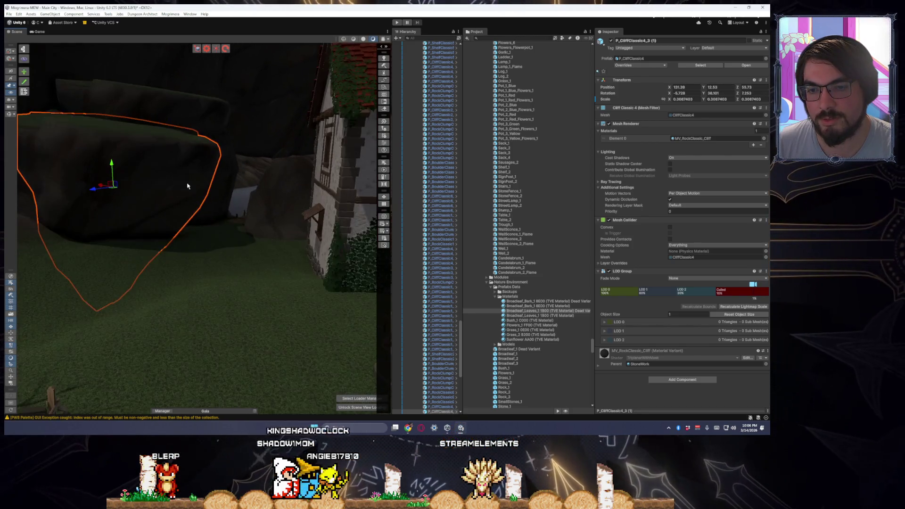
mouse_move(104, 187)
left_mouse_down()
mouse_move(124, 176)
mouse_move(113, 174)
mouse_move(112, 184)
mouse_move(142, 202)
mouse_move(134, 232)
mouse_move(137, 203)
mouse_move(325, 190)
left_mouse_up()
key("e")
key("w")
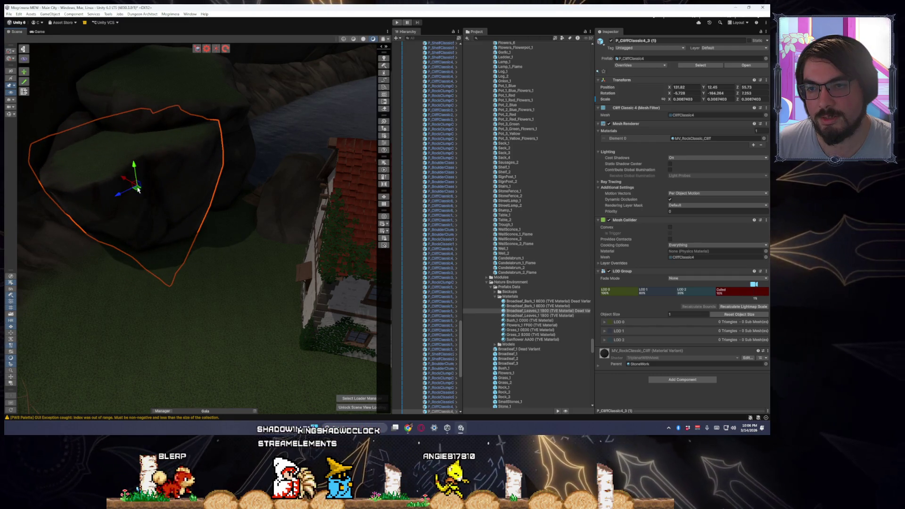
key("ctrl+z")
key("ctrl+z")
key("ctrl+z")
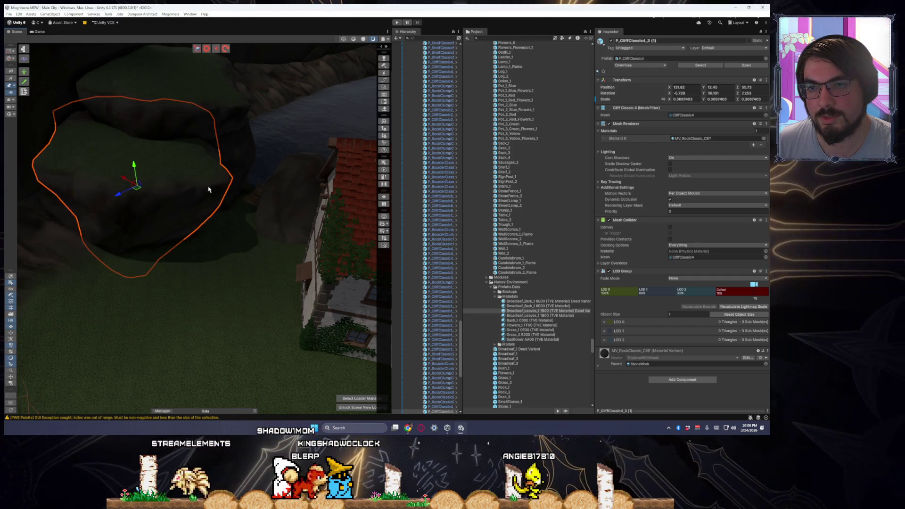
mouse_move(132, 204)
left_mouse_down()
mouse_move(259, 203)
mouse_move(168, 203)
mouse_move(182, 191)
left_mouse_up()
key("w")
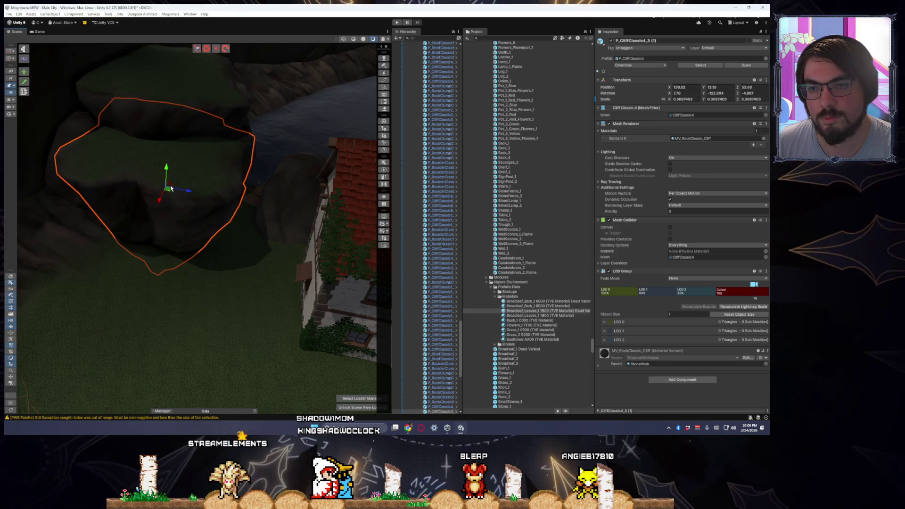
Move another boulder copy toward the cliff and duplicate it.
scroll(167, 185, "up", 5)
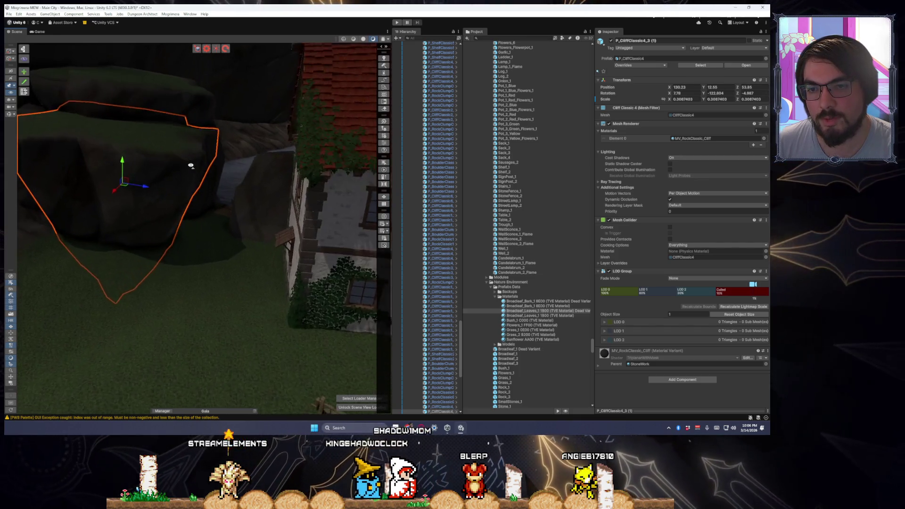
scroll(179, 170, "up", 1)
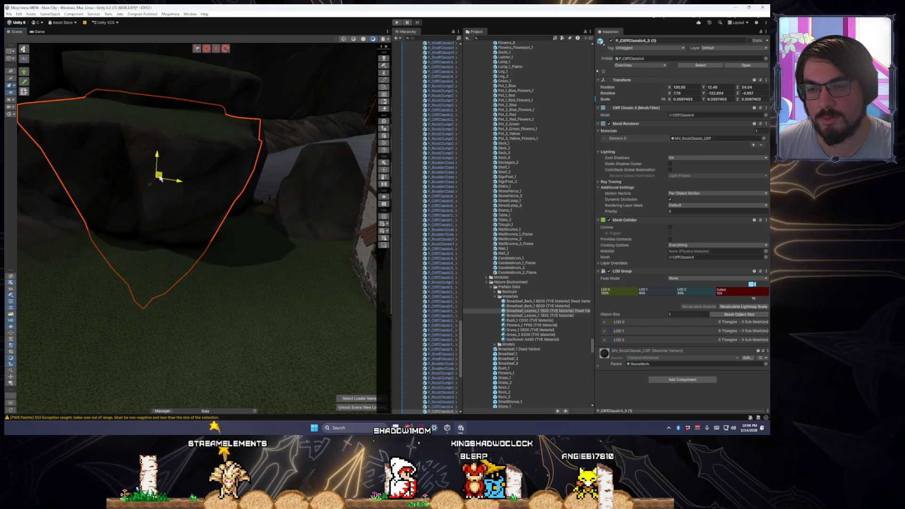
mouse_move(159, 177)
left_mouse_down()
mouse_move(168, 194)
mouse_move(140, 164)
left_mouse_up()
left_click_drag(186, 203, 182, 234)
left_click(158, 200)
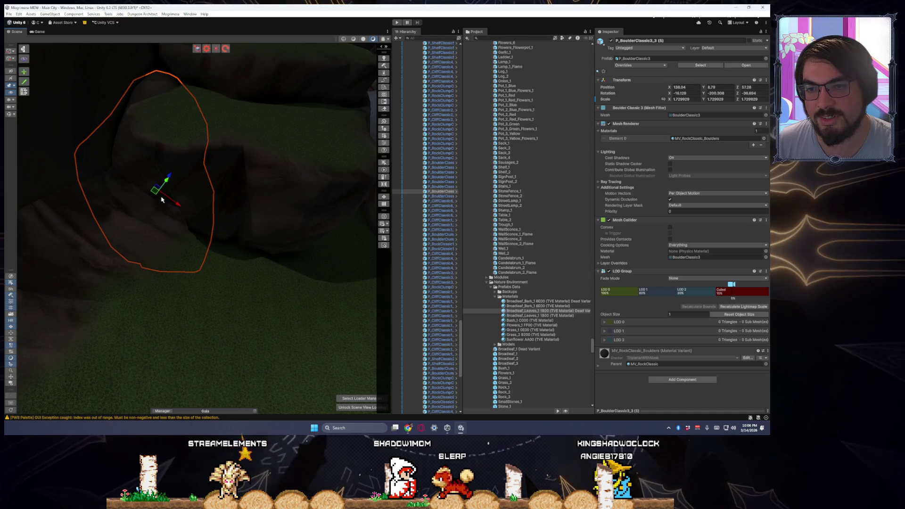
mouse_move(160, 200)
left_mouse_down()
mouse_move(157, 258)
mouse_move(152, 239)
mouse_move(137, 247)
mouse_move(121, 215)
mouse_move(125, 231)
mouse_move(211, 269)
mouse_move(203, 259)
mouse_move(194, 280)
mouse_move(246, 278)
left_mouse_up()
key("ctrl+d")
key("w")
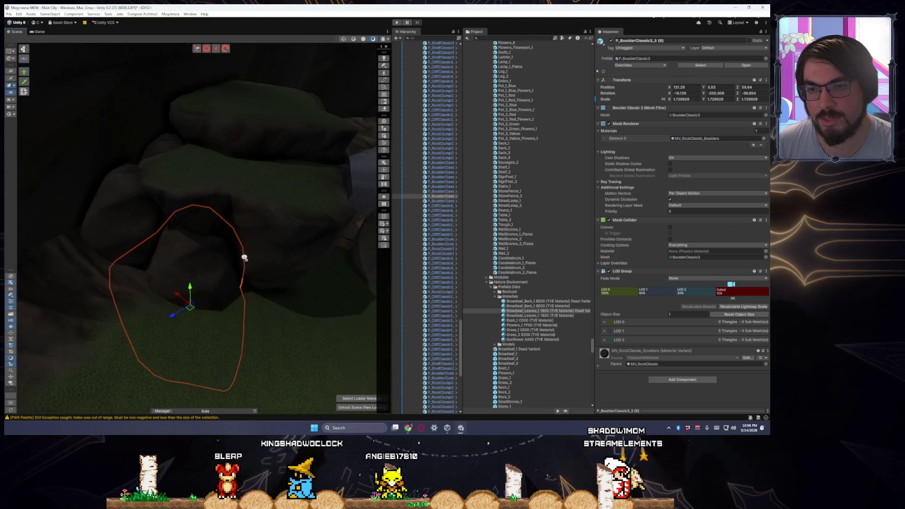
left_click(262, 239)
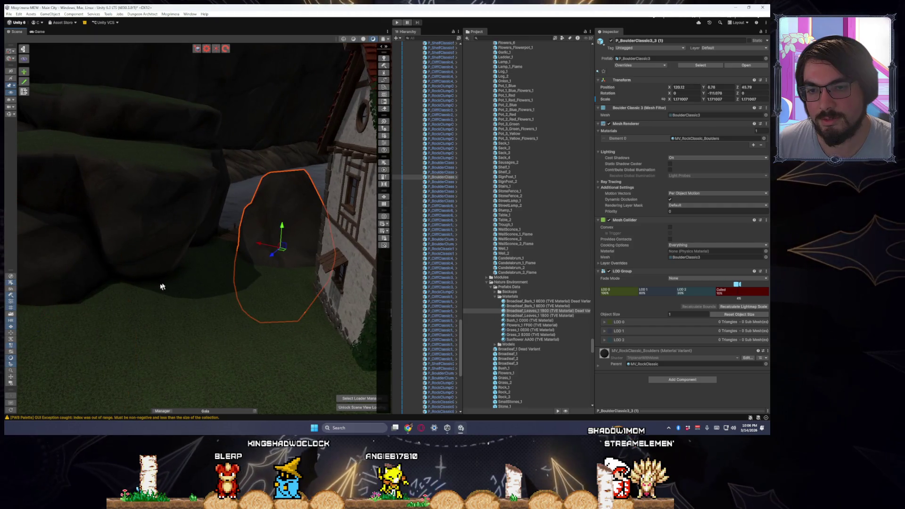
Shift the cliff rock right against the house wall, rotate it, and raise it higher.
left_click(200, 259)
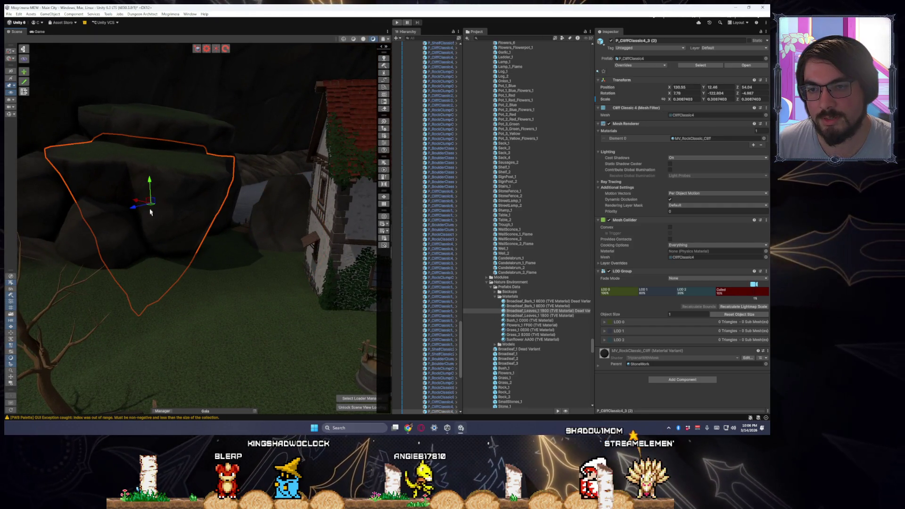
mouse_move(168, 218)
left_mouse_down()
mouse_move(271, 213)
mouse_move(411, 121)
mouse_move(279, 217)
mouse_move(330, 329)
mouse_move(314, 322)
mouse_move(304, 332)
mouse_move(362, 342)
mouse_move(263, 295)
mouse_move(280, 310)
mouse_move(269, 322)
left_mouse_up()
key("e")
key("w")
key("e")
key("w")
key("e")
scroll(264, 330, "up", 3)
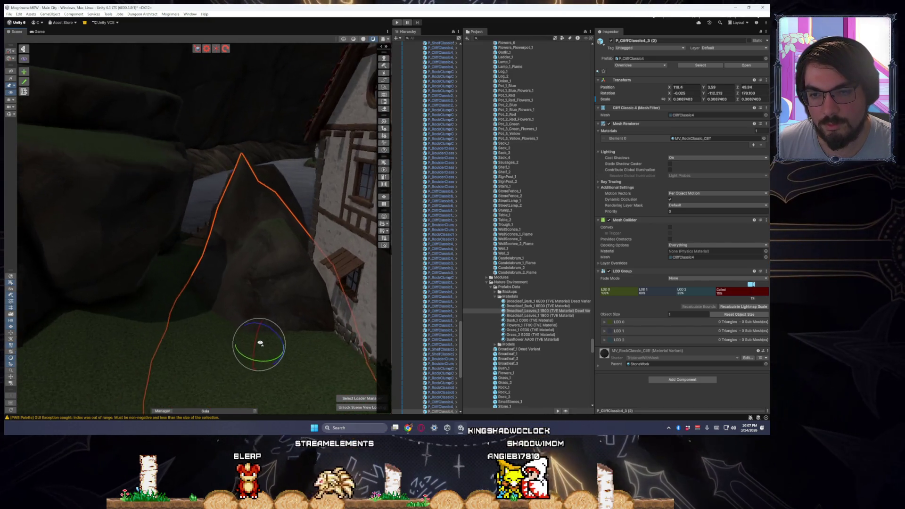
key("w")
left_click_drag(264, 333, 272, 339)
key("w")
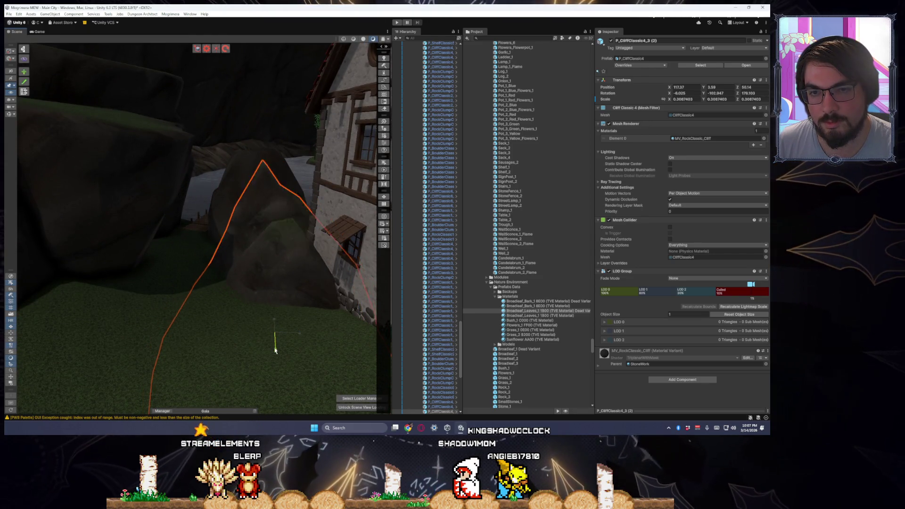
mouse_move(281, 290)
left_mouse_down()
mouse_move(285, 276)
mouse_move(265, 297)
mouse_move(313, 272)
mouse_move(194, 192)
mouse_move(203, 221)
mouse_move(170, 163)
mouse_move(156, 156)
mouse_move(165, 160)
left_mouse_up()
Move a boulder near the cliff lower and to the left, then duplicate it.
mouse_move(185, 199)
left_mouse_down()
mouse_move(161, 185)
mouse_move(170, 207)
left_mouse_up()
left_click(173, 221)
mouse_move(214, 282)
left_mouse_down()
mouse_move(209, 269)
mouse_move(209, 291)
mouse_move(171, 238)
mouse_move(142, 283)
mouse_move(108, 292)
mouse_move(49, 287)
left_mouse_up()
key("ctrl+d")
key("e")
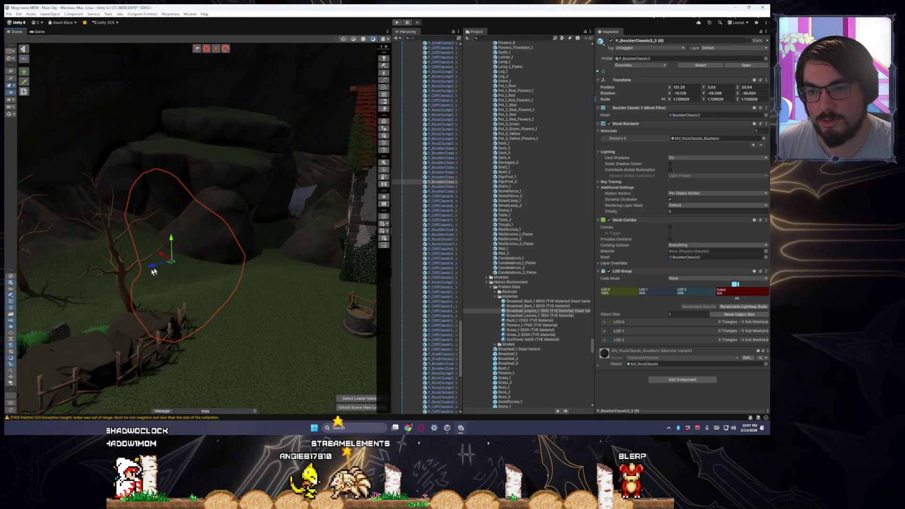
Turn and shift the boulder by the bare tree, and nudge the next boulder slightly.
left_click(136, 250)
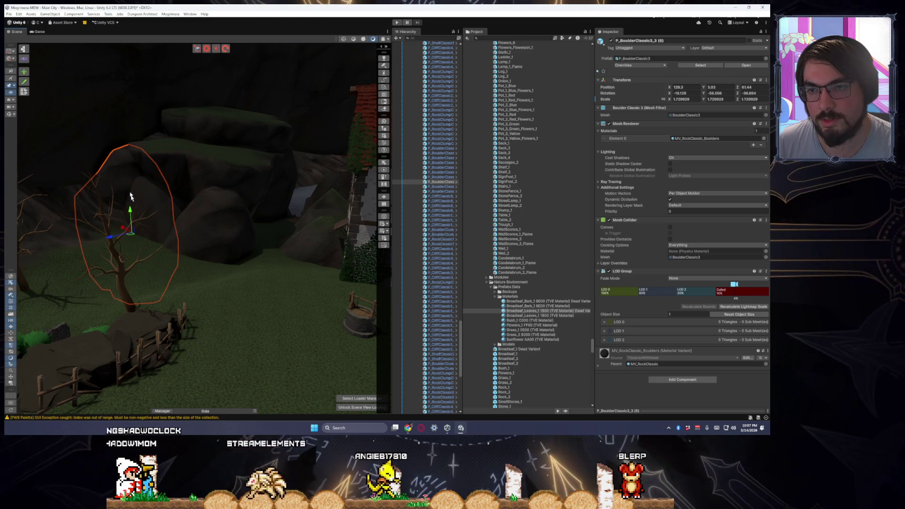
key("e")
mouse_move(137, 250)
left_mouse_down()
mouse_move(19, 256)
mouse_move(57, 257)
left_mouse_up()
left_click_drag(134, 238, 120, 243)
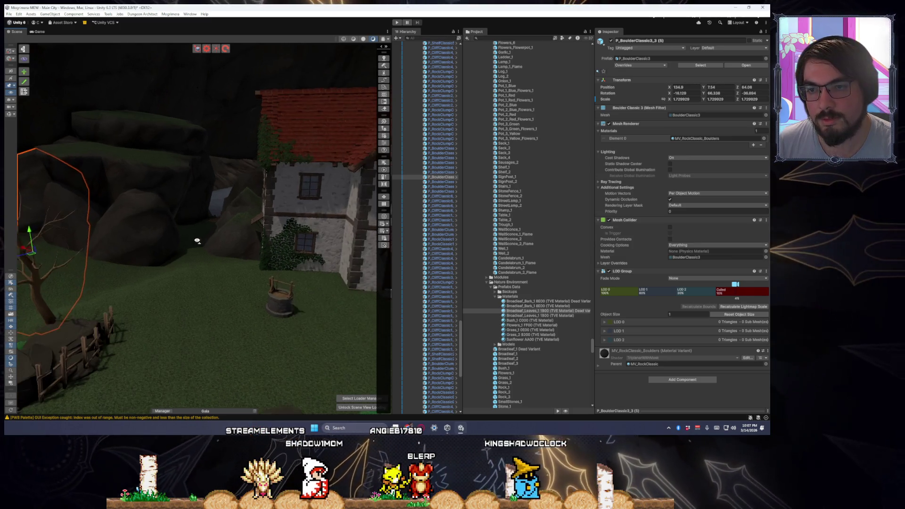
left_click(74, 248)
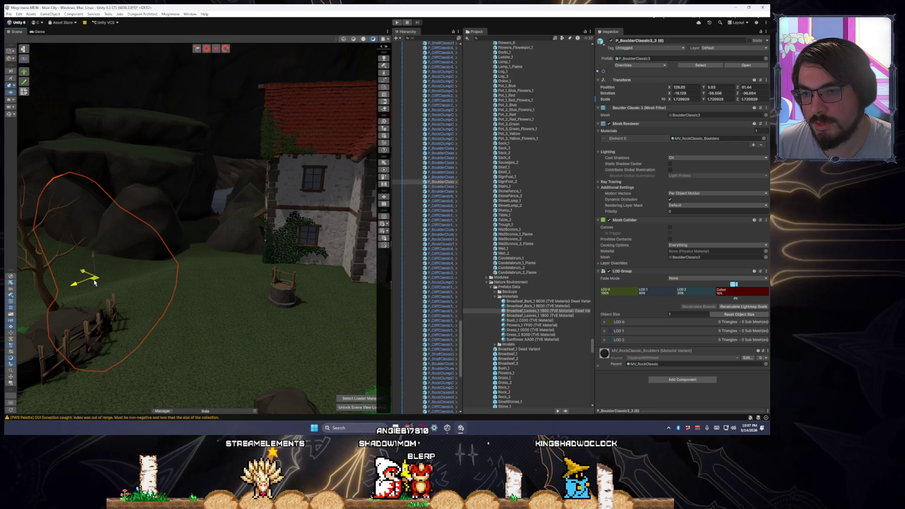
left_click(145, 266)
left_click_drag(138, 288, 136, 287)
mouse_move(216, 274)
left_mouse_down()
mouse_move(214, 265)
mouse_move(245, 261)
mouse_move(255, 283)
mouse_move(243, 289)
mouse_move(226, 278)
mouse_move(236, 293)
mouse_move(146, 240)
left_mouse_up()
left_click(252, 271)
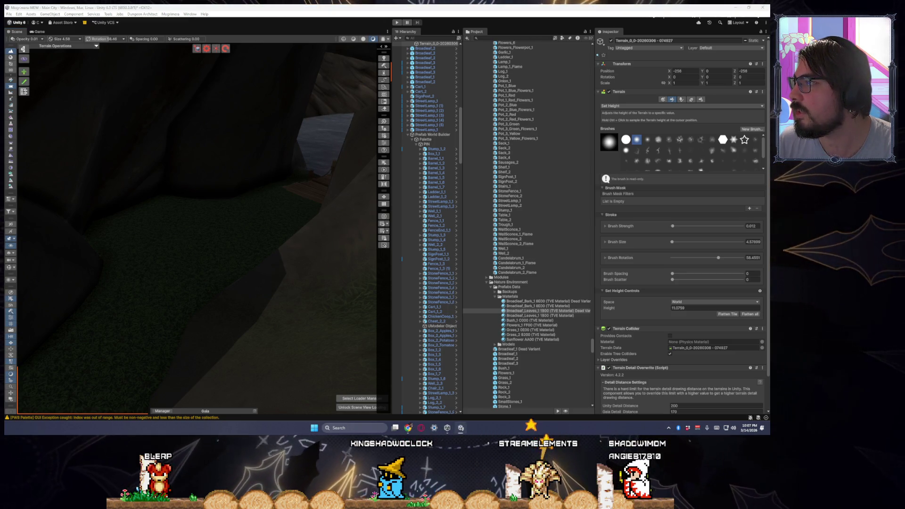
Leave the Set Height tool and place a StreetLamp_1 on the grass near the houses.
left_click(11, 180)
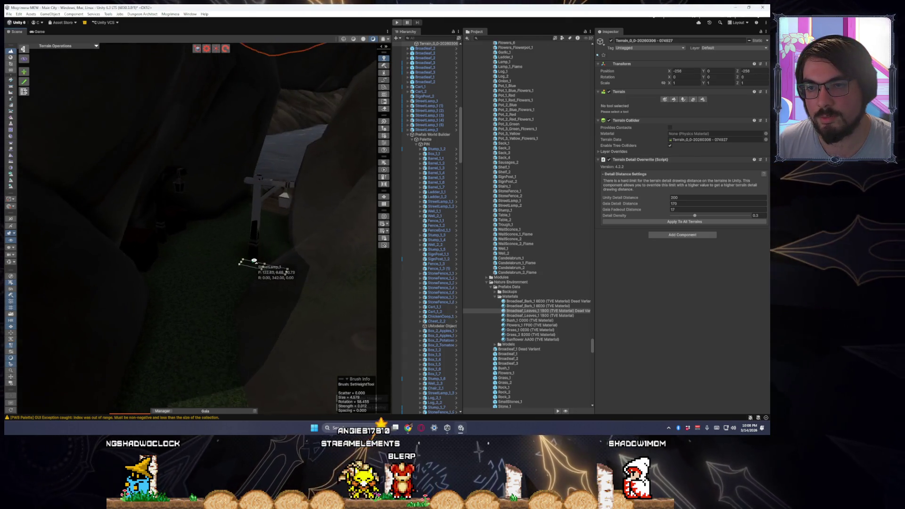
scroll(262, 253, "down", 10)
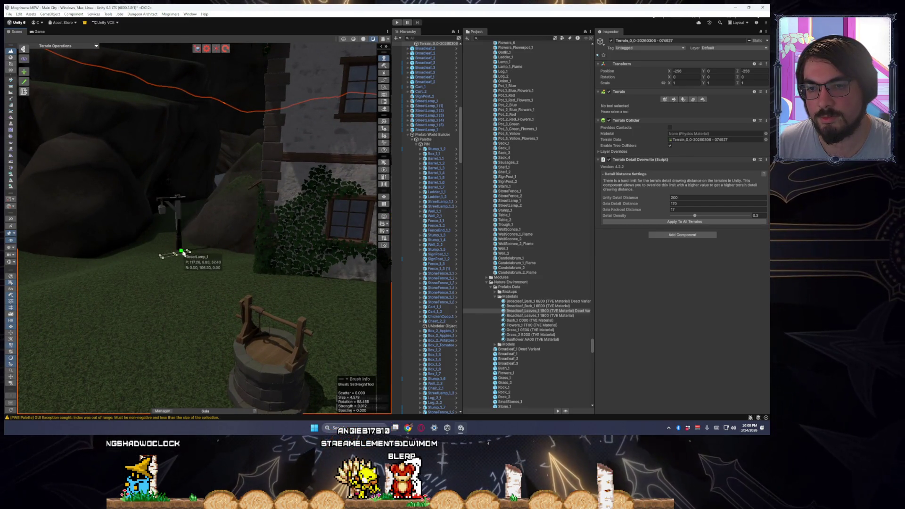
left_click(229, 265)
scroll(245, 282, "down", 10)
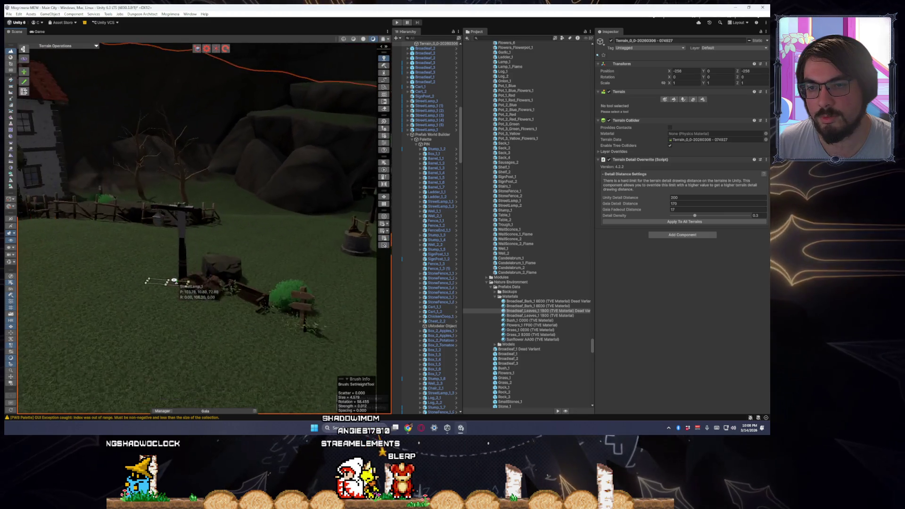
scroll(197, 301, "down", 3)
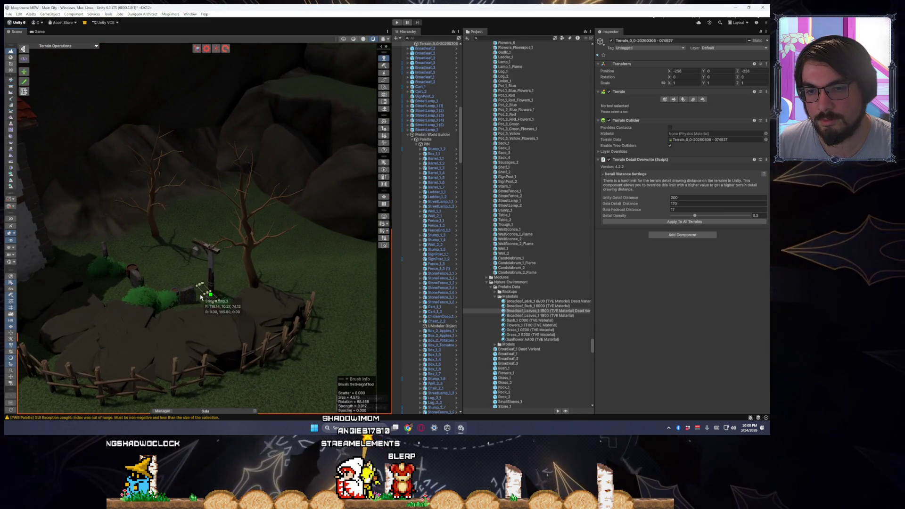
Bring the house and new lamp into view and select the tree in front of the house.
mouse_move(213, 295)
left_mouse_down()
mouse_move(284, 313)
mouse_move(324, 257)
mouse_move(364, 300)
mouse_move(344, 263)
mouse_move(333, 303)
mouse_move(324, 283)
mouse_move(296, 303)
mouse_move(221, 237)
mouse_move(173, 226)
left_mouse_up()
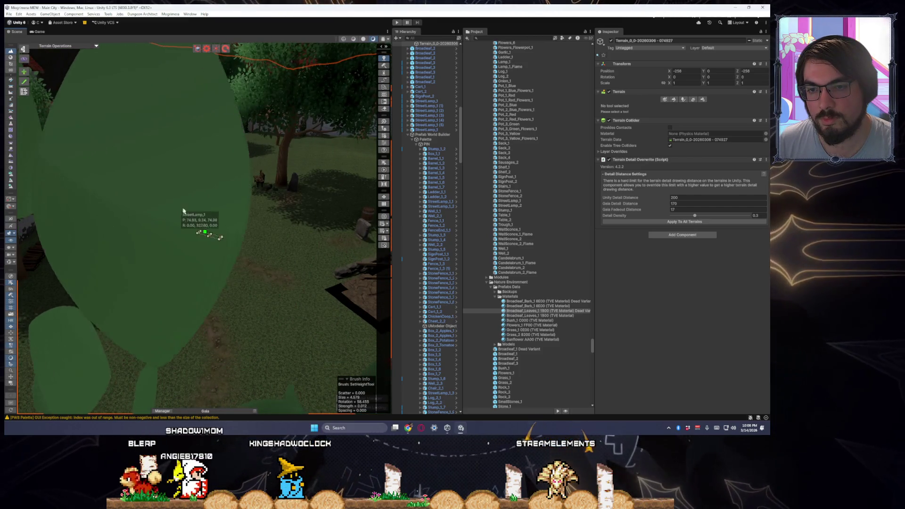
scroll(215, 231, "down", 5)
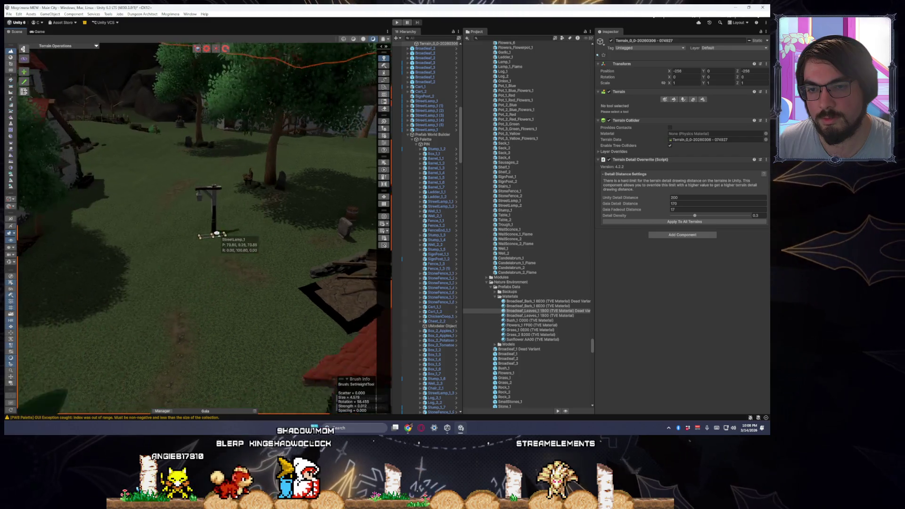
mouse_move(222, 226)
left_mouse_down()
mouse_move(257, 227)
mouse_move(235, 204)
left_mouse_up()
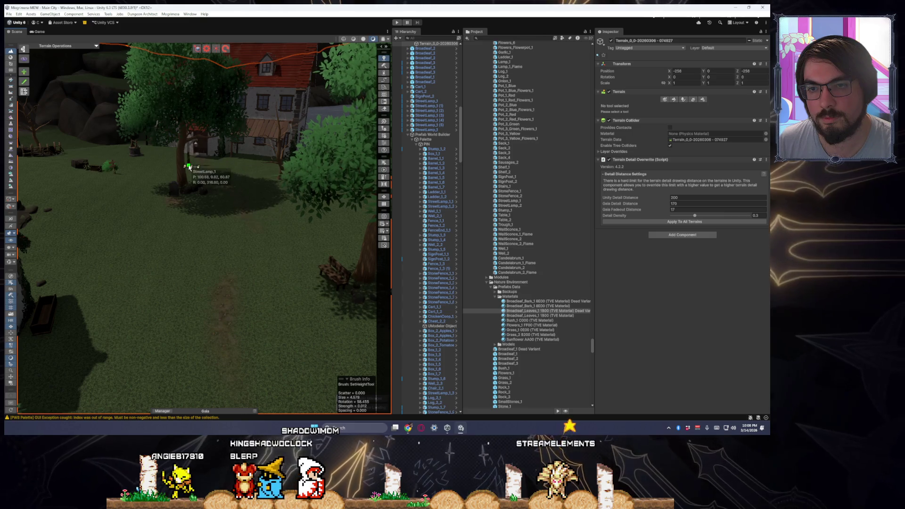
mouse_move(191, 170)
left_mouse_down()
mouse_move(252, 242)
mouse_move(194, 238)
mouse_move(198, 232)
left_mouse_up()
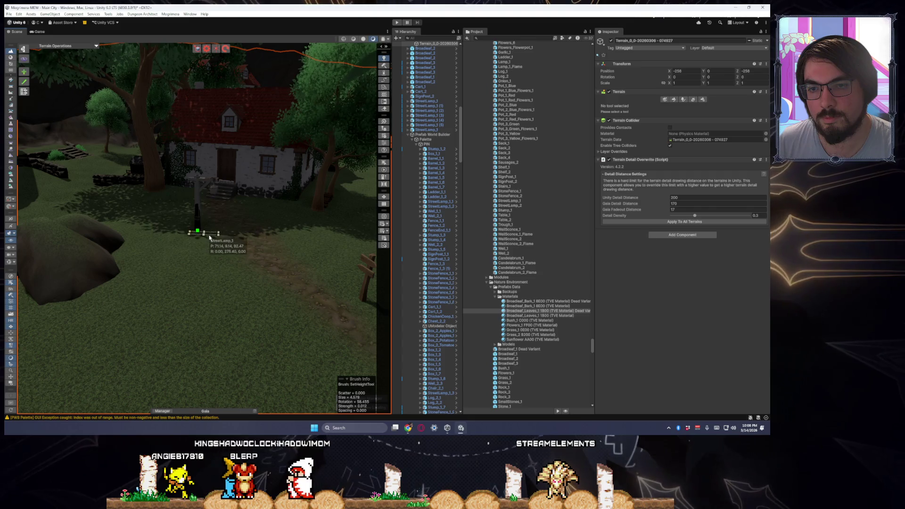
mouse_move(218, 265)
left_mouse_down()
mouse_move(252, 263)
mouse_move(162, 253)
mouse_move(165, 260)
left_mouse_up()
left_click(207, 262)
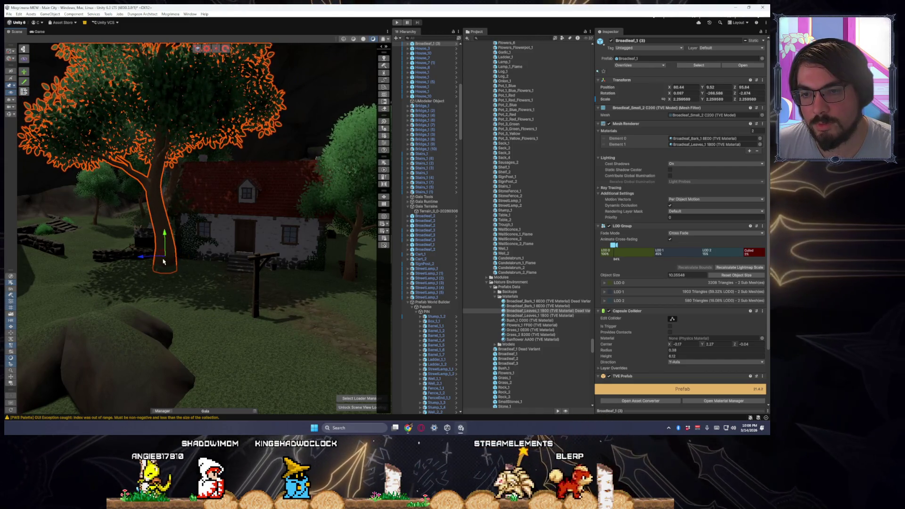
Tilt the large tree Broadleaf_3_2 to a new lean and turn it around its trunk.
scroll(164, 264, "up", 3)
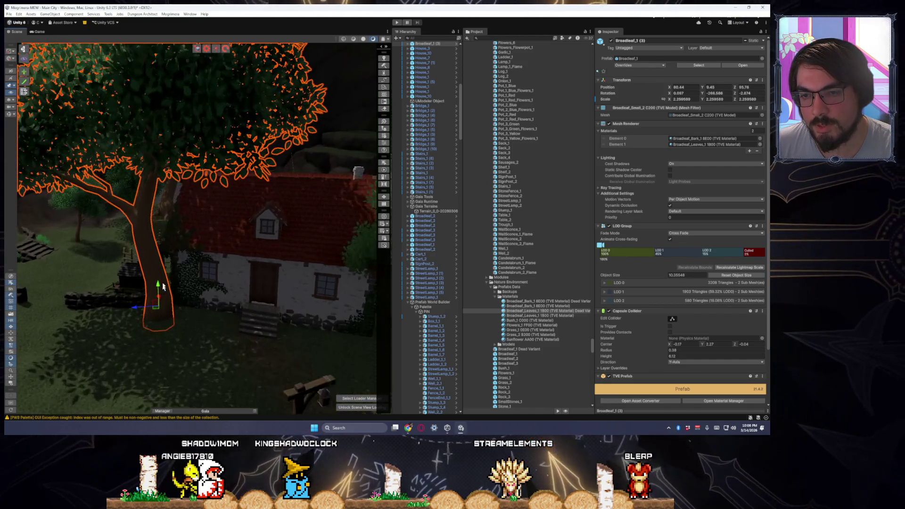
left_click_drag(153, 312, 160, 318)
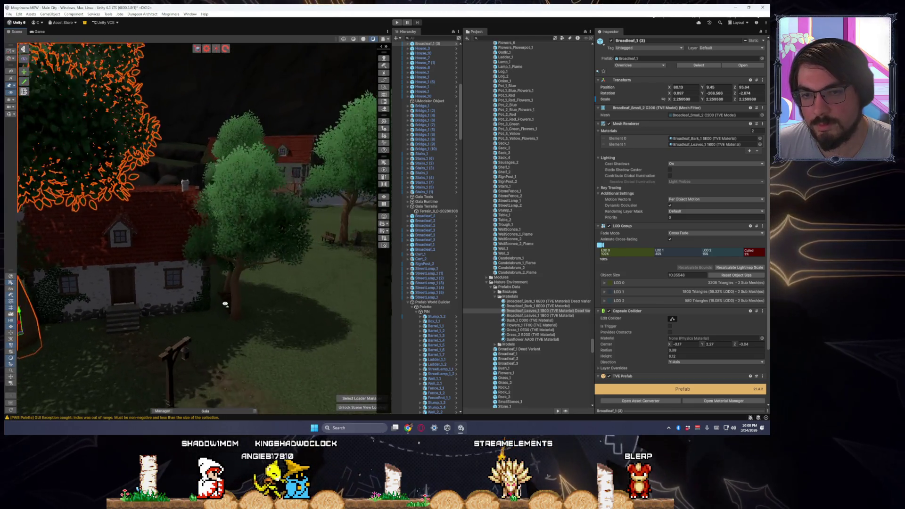
left_click(187, 282)
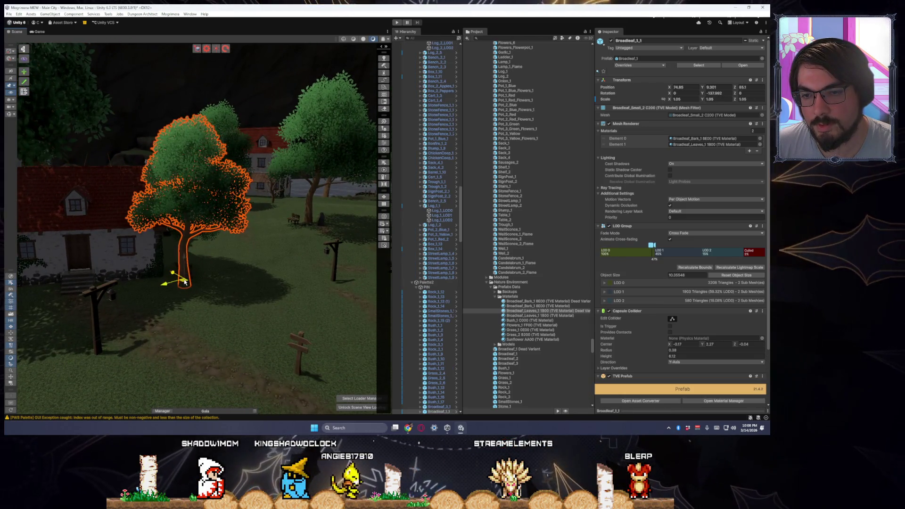
mouse_move(191, 281)
left_mouse_down()
mouse_move(325, 281)
mouse_move(242, 276)
left_mouse_up()
left_click(217, 268)
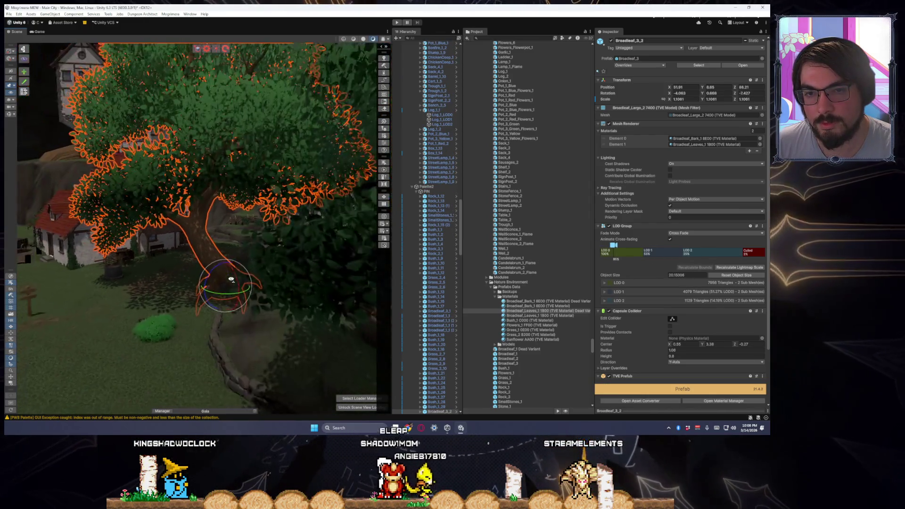
left_click_drag(231, 279, 232, 278)
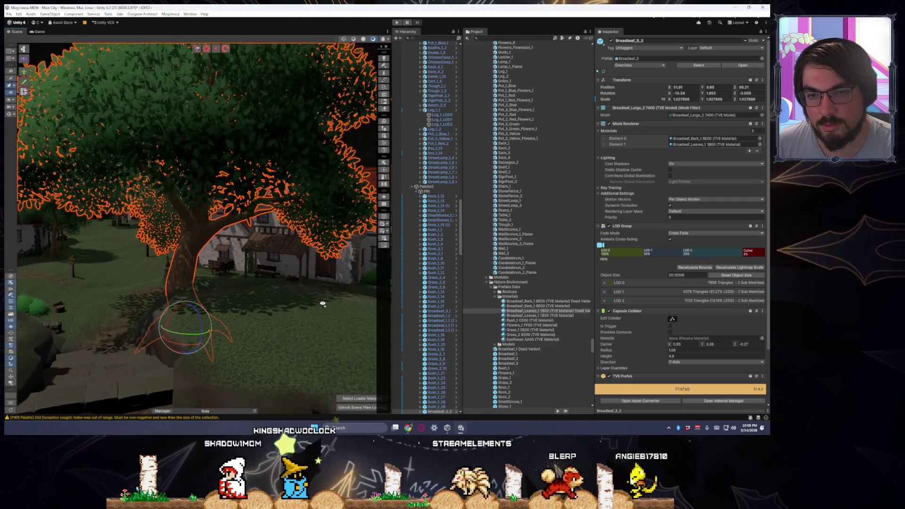
left_click_drag(280, 309, 229, 303)
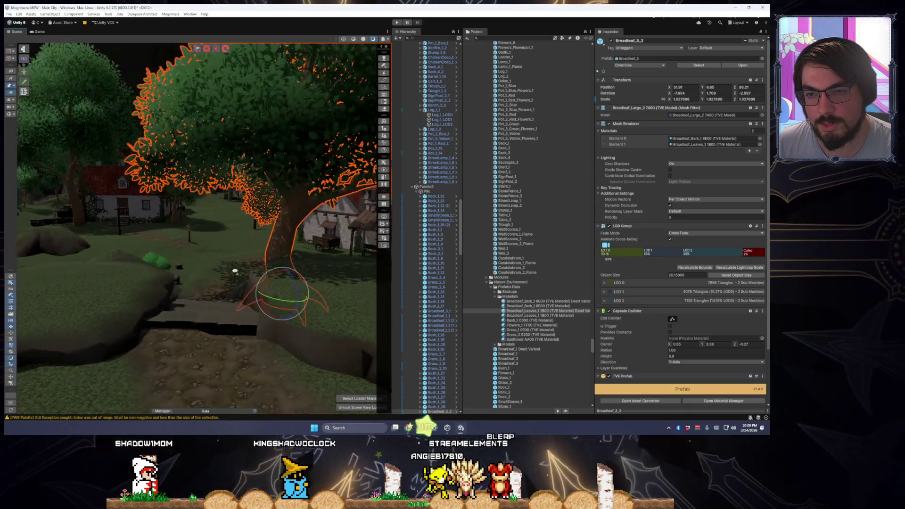
left_click_drag(178, 274, 169, 268)
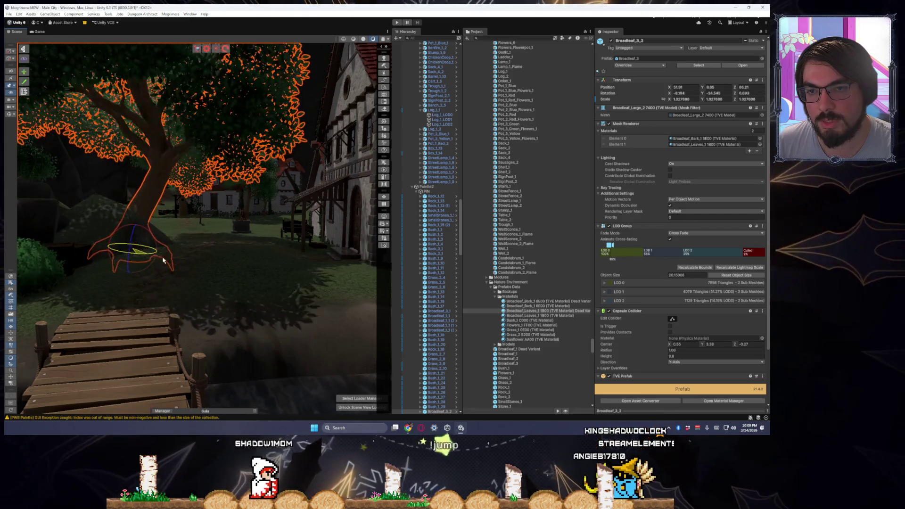
mouse_move(190, 235)
left_mouse_down()
mouse_move(253, 250)
mouse_move(181, 241)
mouse_move(215, 241)
left_mouse_up()
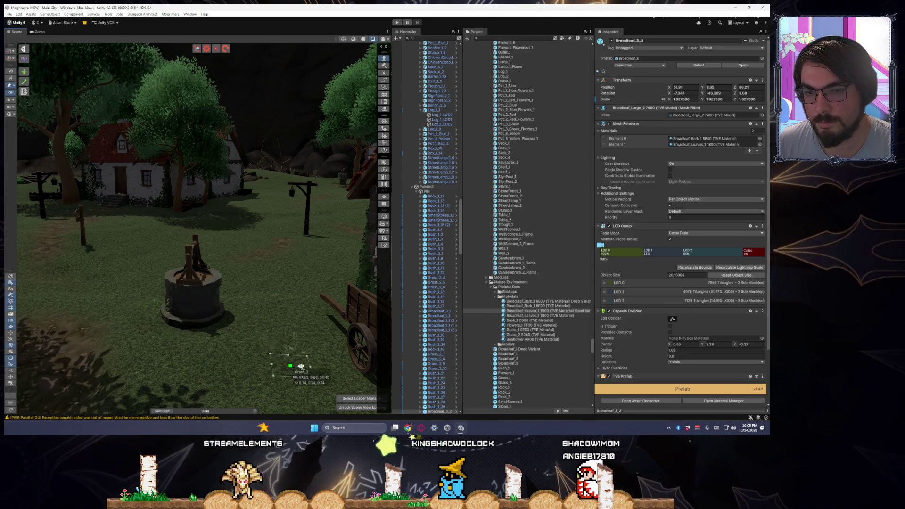
Place a rotated Bush_1 at about 0.80 scale on the grass between the well and the large rock.
key("f")
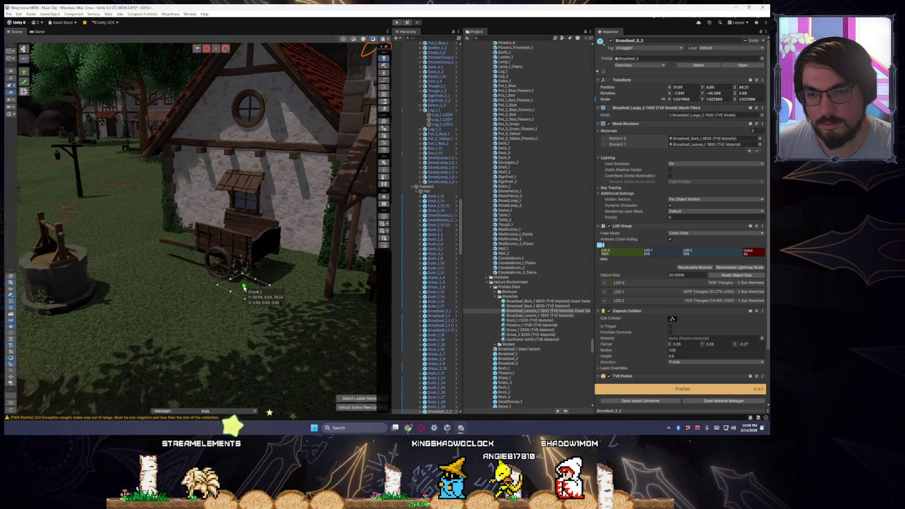
key("f")
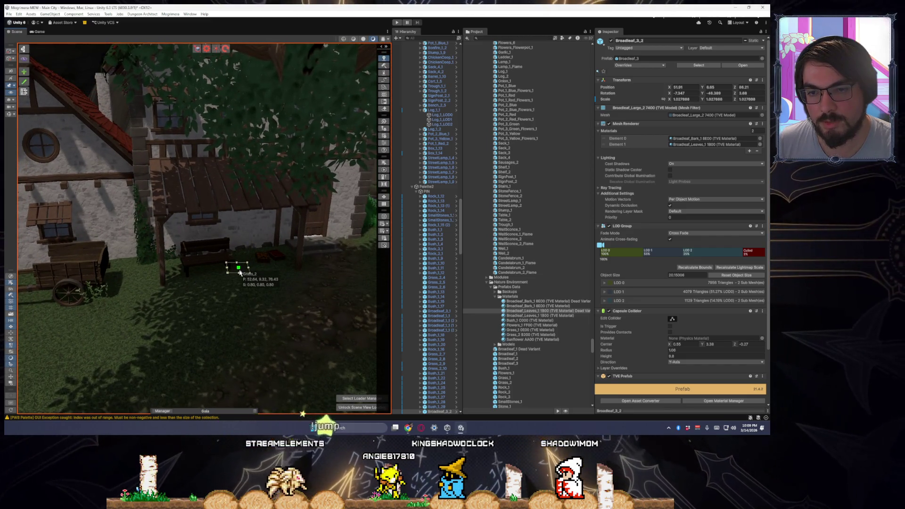
mouse_move(238, 275)
left_mouse_down()
mouse_move(313, 313)
mouse_move(307, 308)
left_mouse_up()
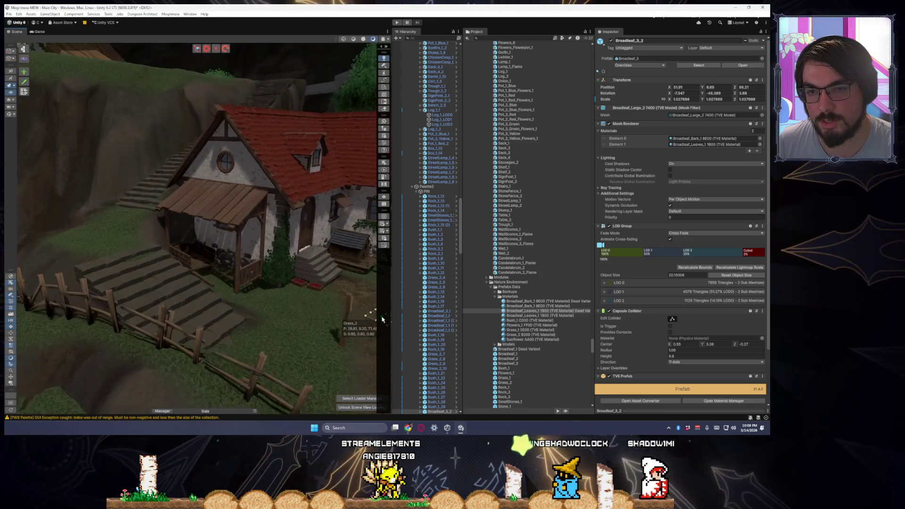
scroll(368, 324, "up", 3)
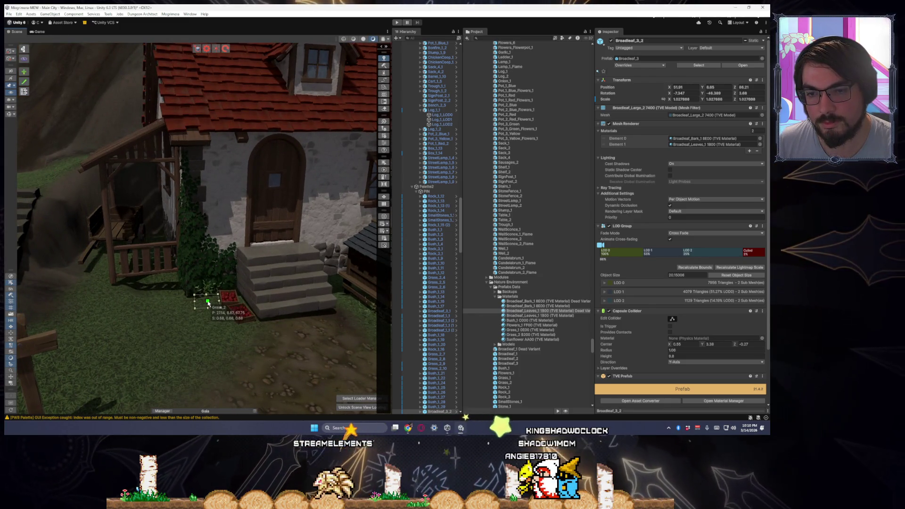
mouse_move(313, 330)
left_mouse_down()
mouse_move(283, 323)
mouse_move(208, 337)
left_mouse_up()
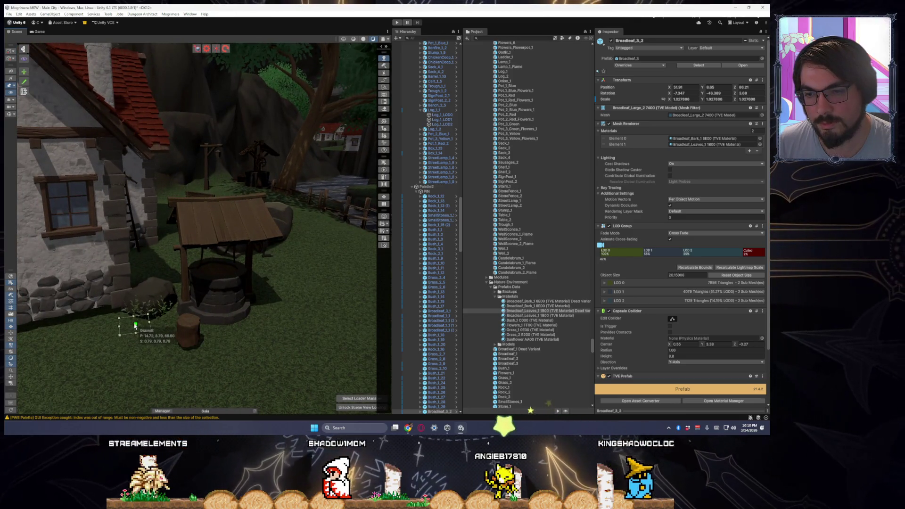
mouse_move(134, 325)
left_mouse_down()
mouse_move(188, 323)
mouse_move(67, 324)
mouse_move(70, 329)
left_mouse_up()
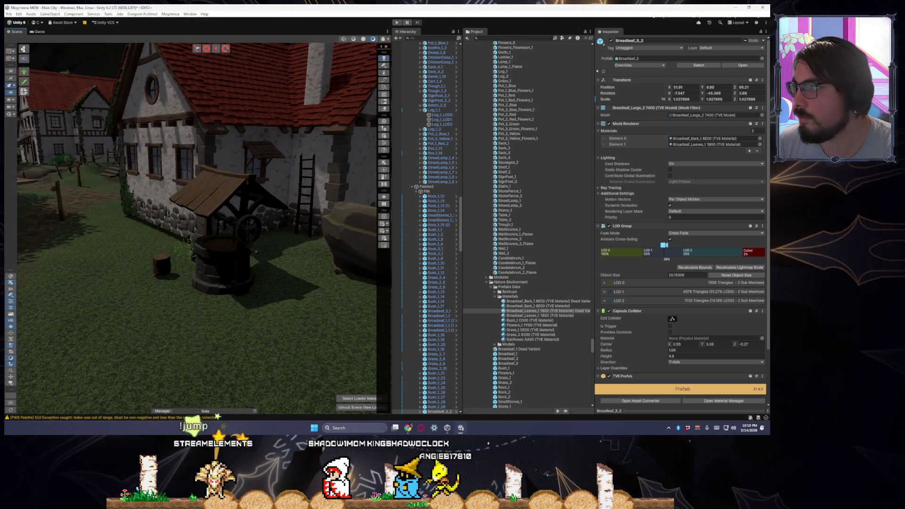
mouse_move(192, 233)
left_mouse_down()
mouse_move(212, 239)
mouse_move(213, 273)
mouse_move(203, 280)
left_mouse_up()
mouse_move(218, 240)
left_mouse_down()
mouse_move(263, 297)
mouse_move(236, 301)
mouse_move(204, 279)
left_mouse_up()
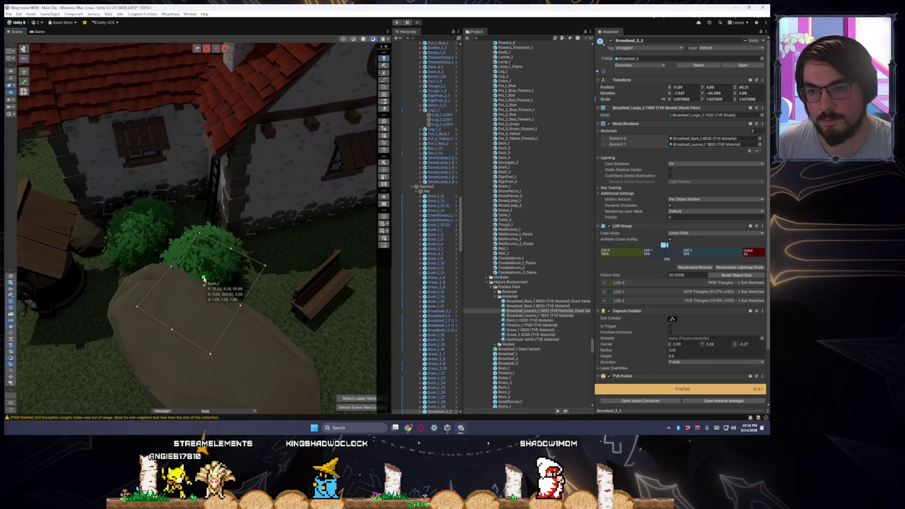
mouse_move(228, 316)
left_mouse_down()
mouse_move(257, 313)
mouse_move(276, 297)
mouse_move(263, 266)
left_mouse_up()
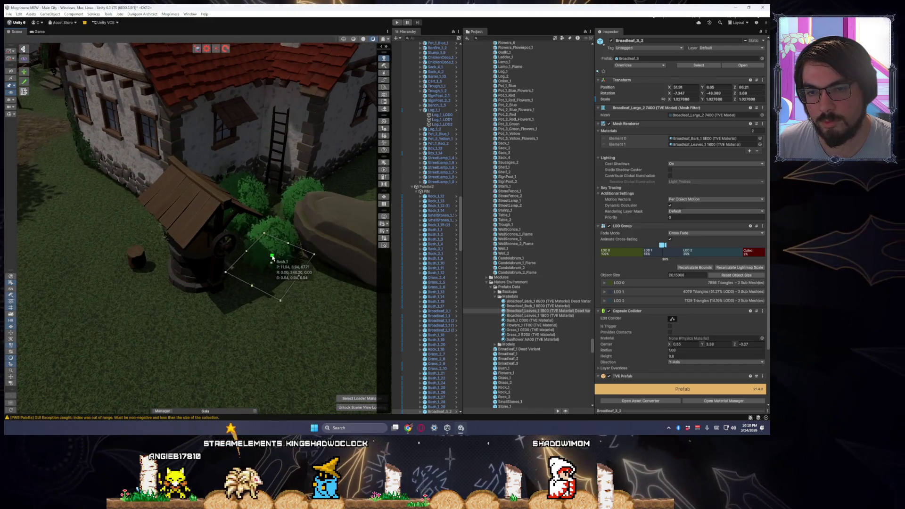
left_click(274, 247)
mouse_move(277, 301)
left_mouse_down()
mouse_move(282, 288)
mouse_move(238, 284)
mouse_move(249, 285)
mouse_move(242, 259)
left_mouse_up()
left_click(222, 272)
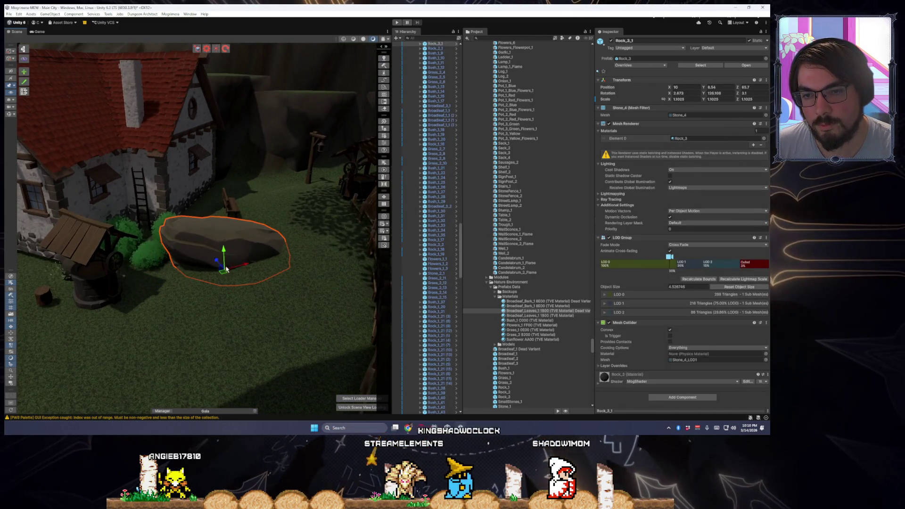
Duplicate Rock_3_1 and move the copy just in front of the original by the well, shrunk to about 0.69.
mouse_move(223, 279)
left_mouse_down()
mouse_move(212, 293)
mouse_move(238, 295)
mouse_move(188, 287)
mouse_move(191, 307)
mouse_move(208, 314)
mouse_move(168, 339)
mouse_move(77, 334)
left_mouse_up()
key("ctrl+d")
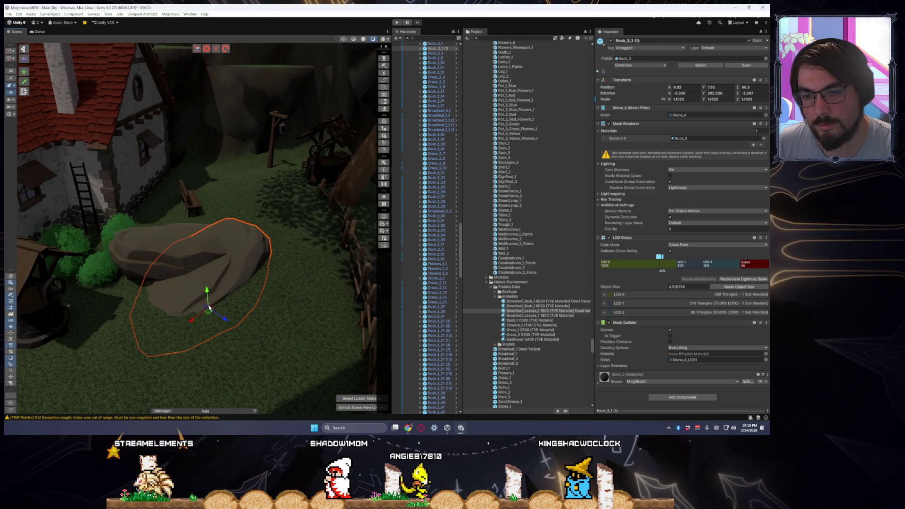
left_click_drag(203, 309, 188, 329)
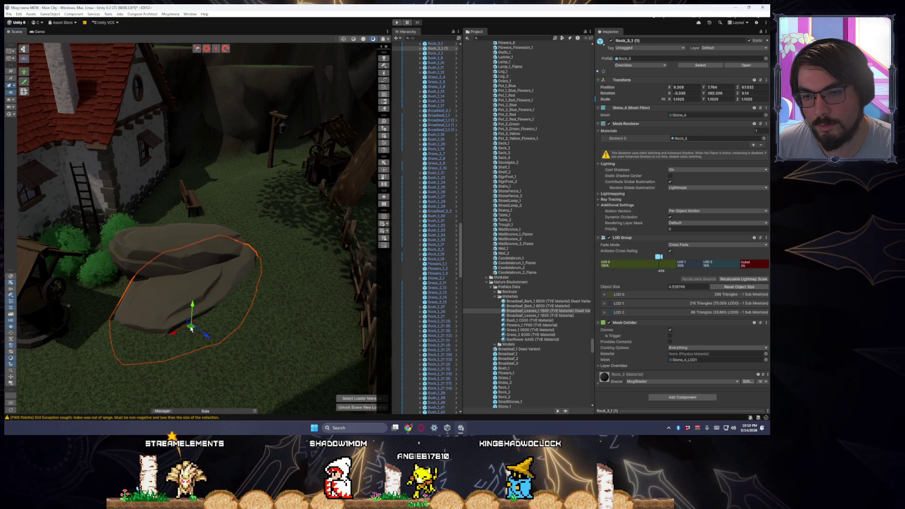
mouse_move(183, 320)
left_mouse_down()
mouse_move(210, 310)
mouse_move(203, 302)
mouse_move(220, 290)
left_mouse_up()
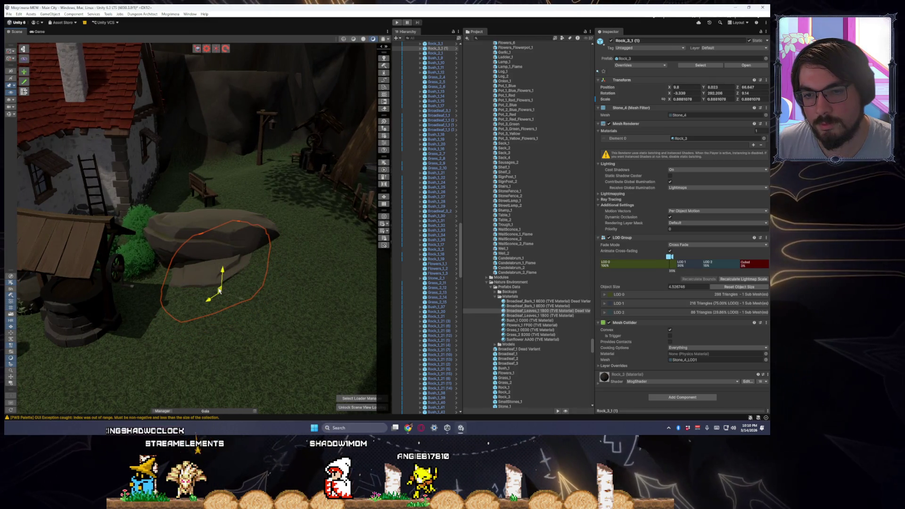
left_click(263, 323)
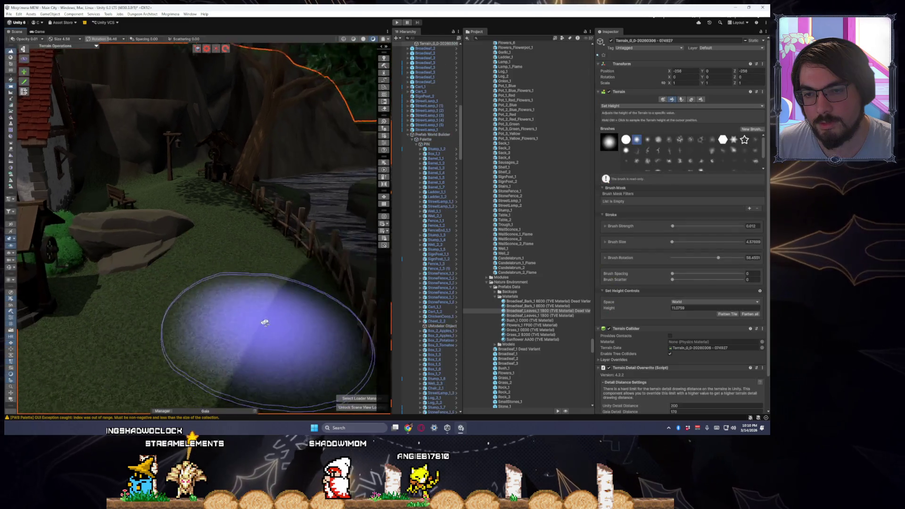
key("s")
key("a")
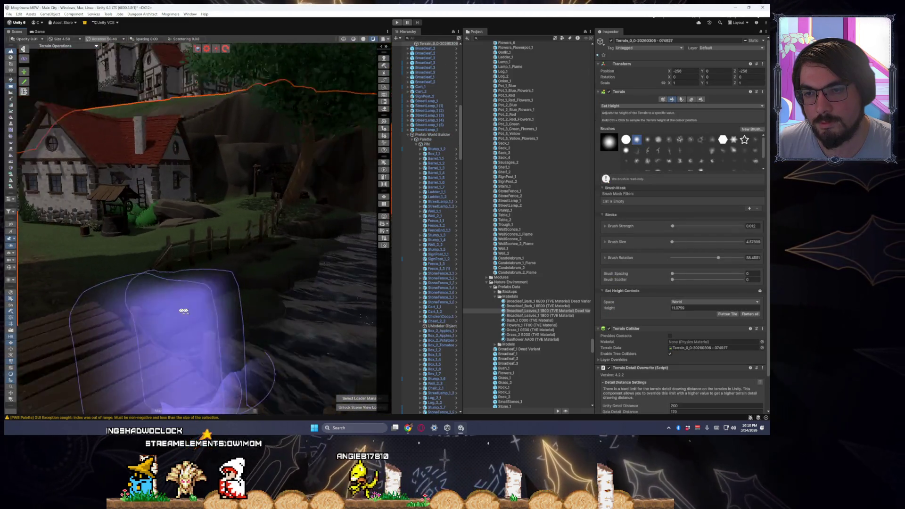
key("s")
key("a")
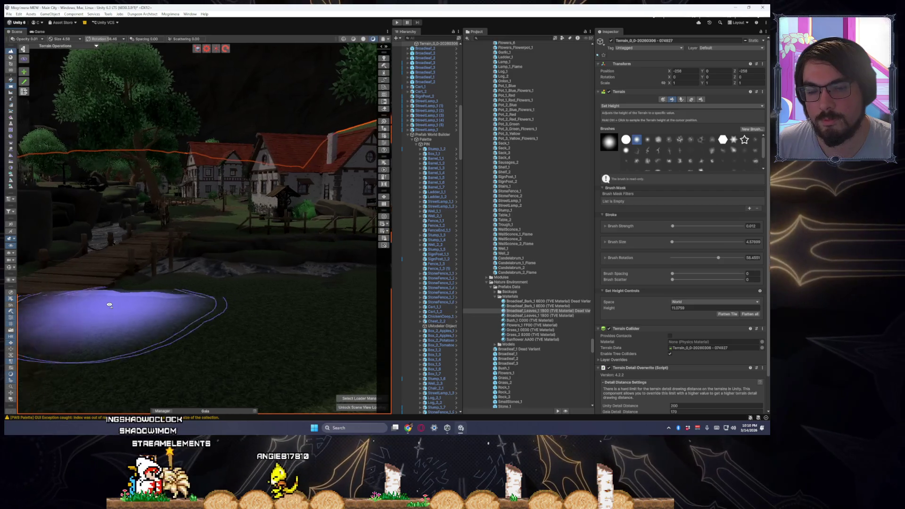
key("w")
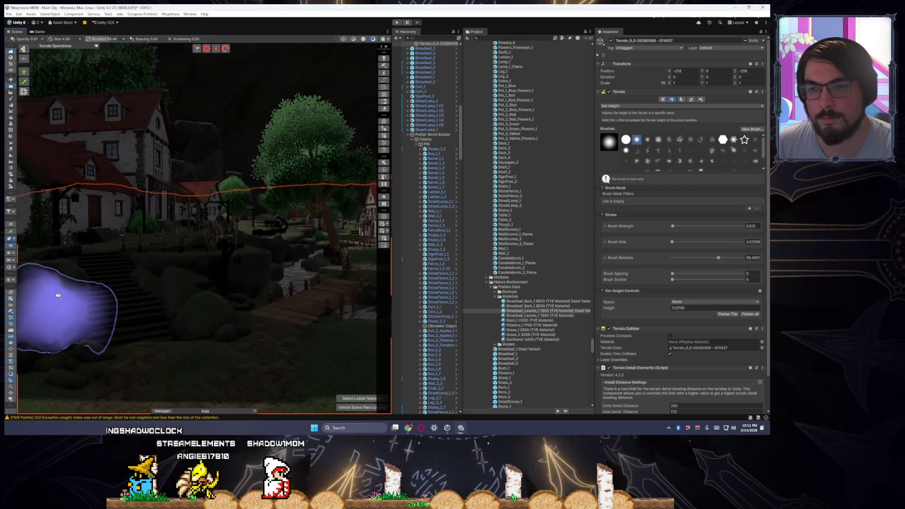
key("w")
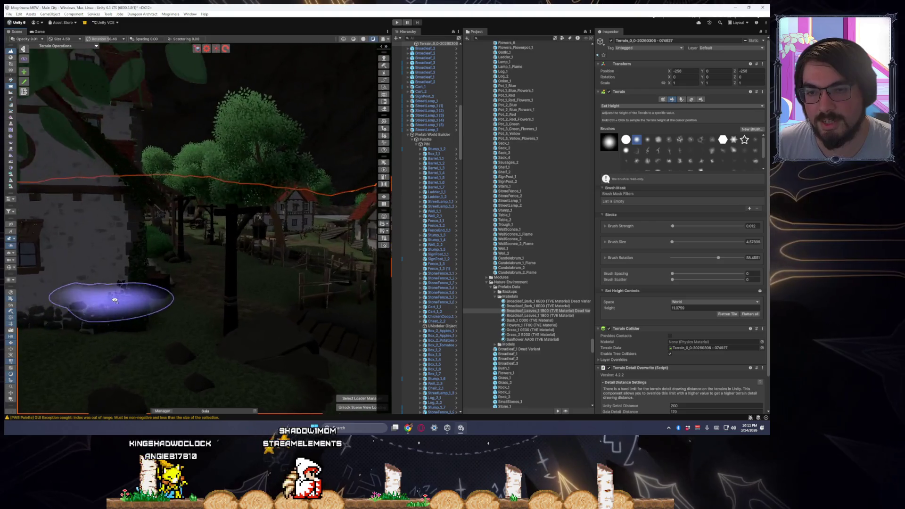
key("w")
key("w")
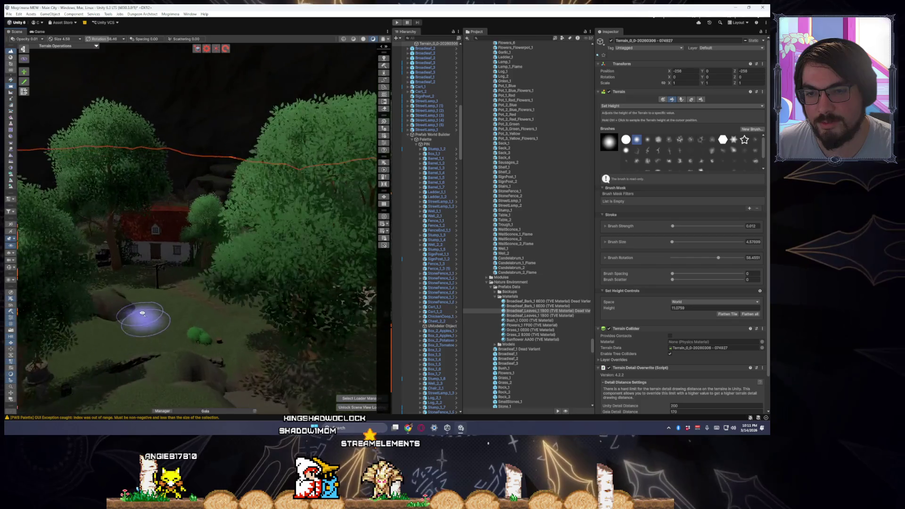
key("w")
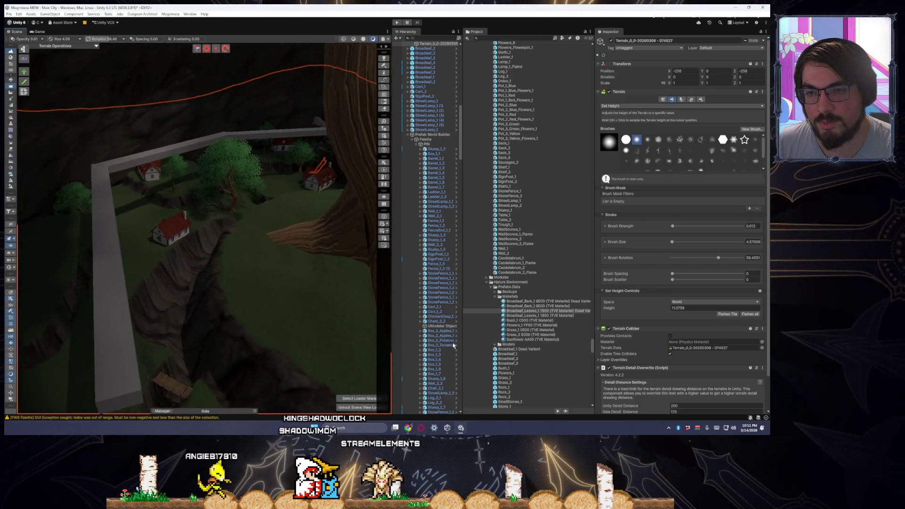
key("w")
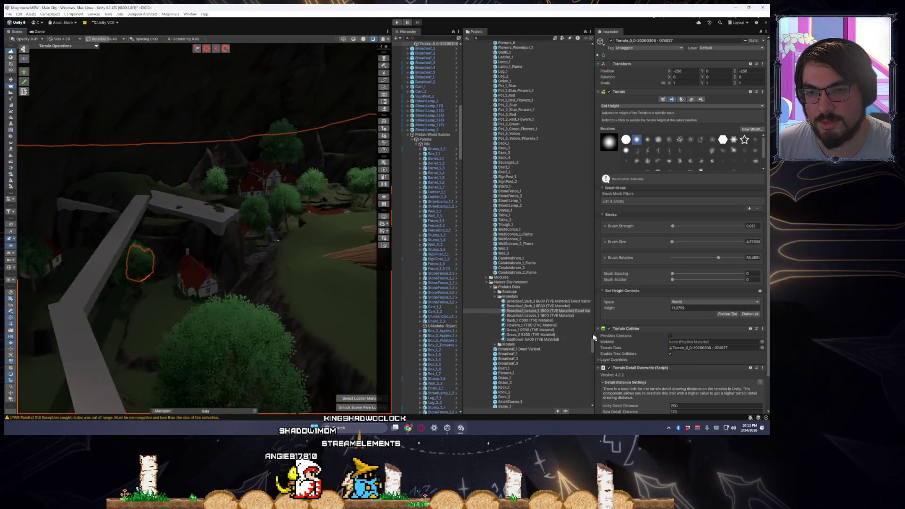
key("w")
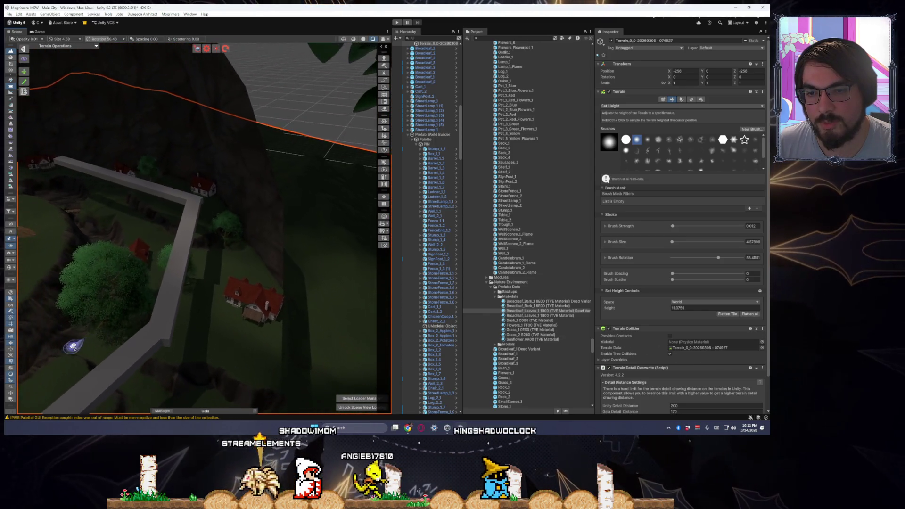
key("w")
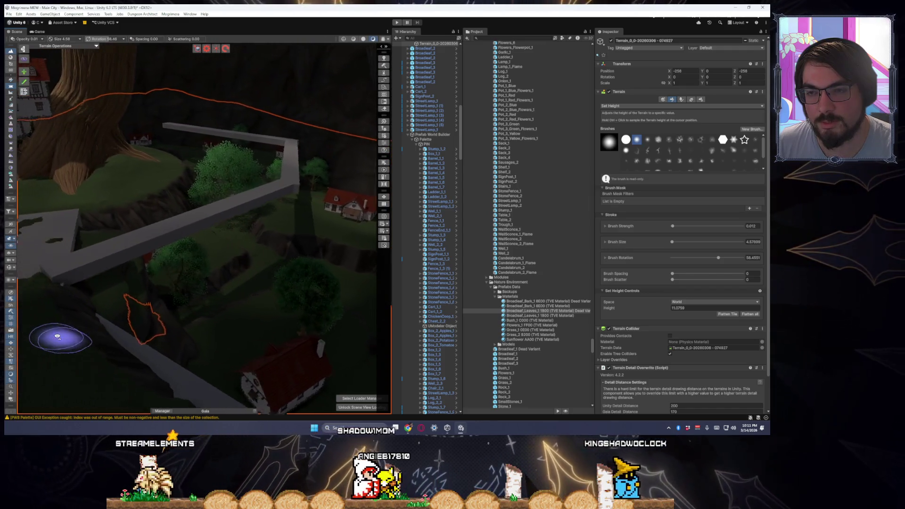
key("w")
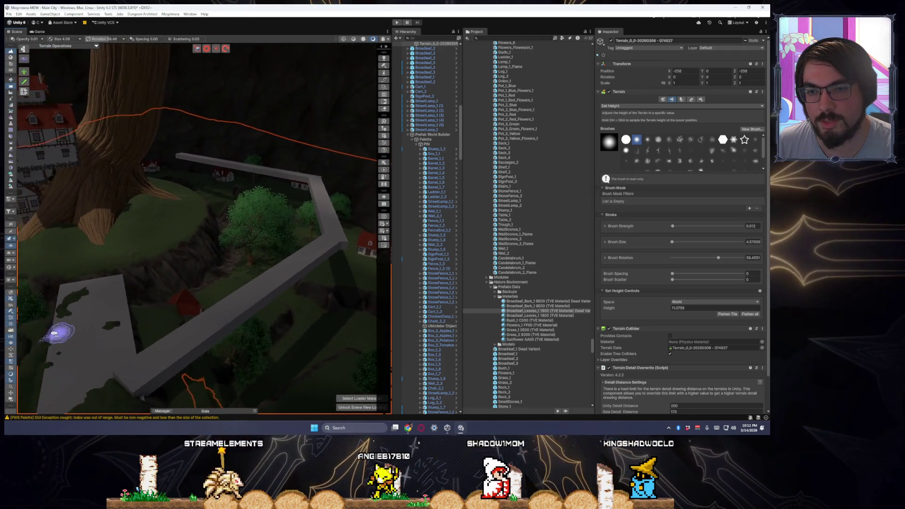
key("w")
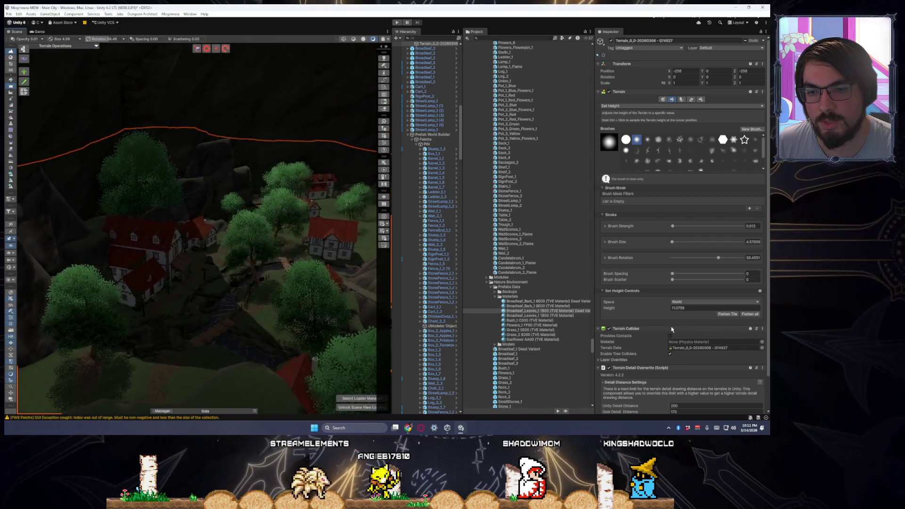
key("w")
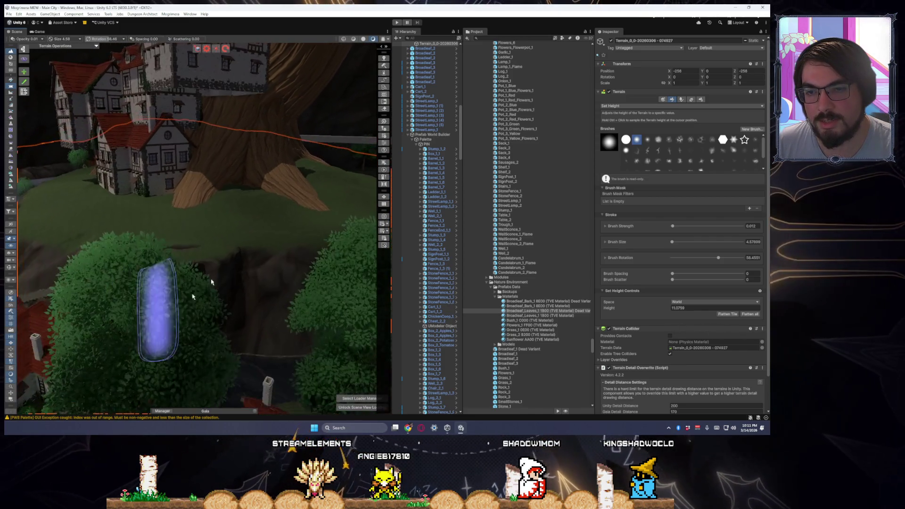